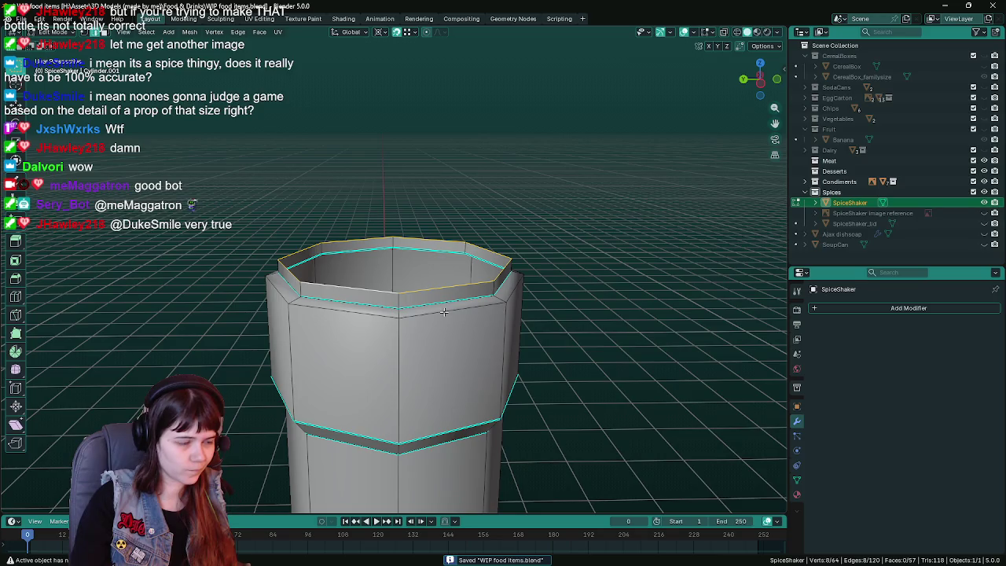
Lower the shaker's top rim loop and switch to an orthographic side view.
{"action": "middle_click_drag", "start_coordinate": [462, 311], "coordinate": [478, 309]}
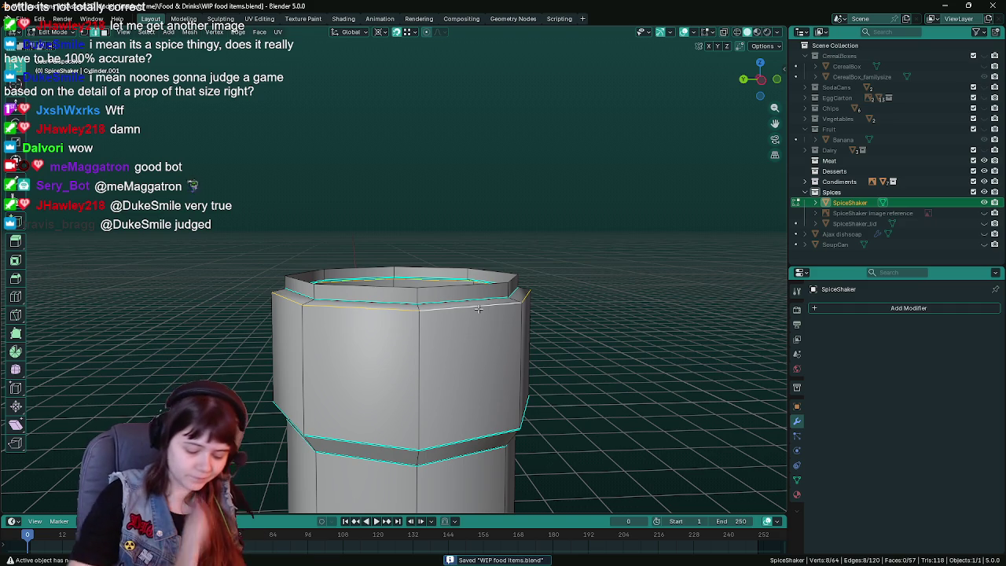
{"action": "key", "text": "KP_1"}
{"action": "scroll", "coordinate": [478, 308], "scroll_direction": "down", "scroll_amount": 1}
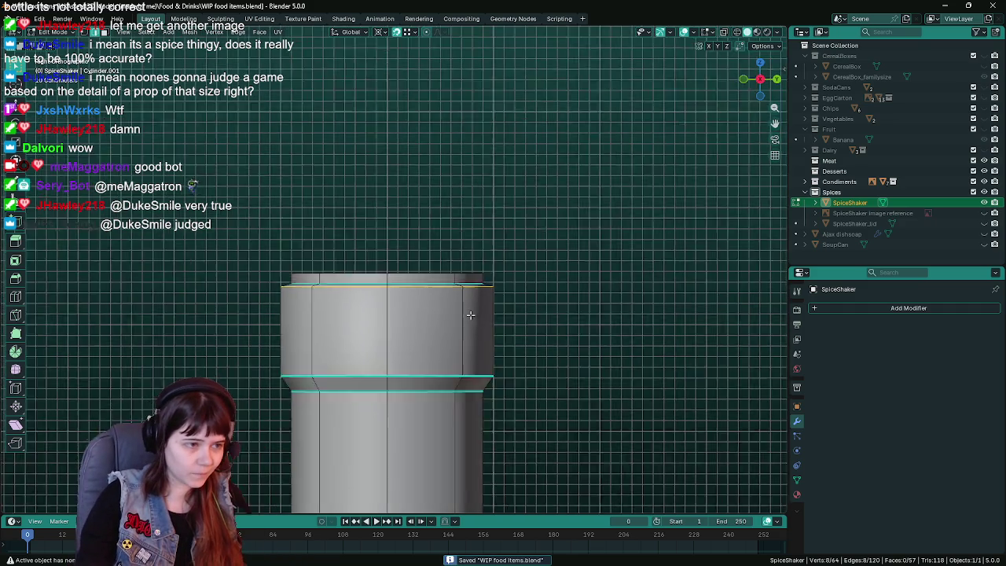
{"action": "scroll", "coordinate": [378, 297], "scroll_direction": "down", "scroll_amount": 2}
Select the shaker's top band loop and separate it into its own object, SpiceShaker.001.
{"action": "left_click", "coordinate": [399, 298], "text": "alt"}
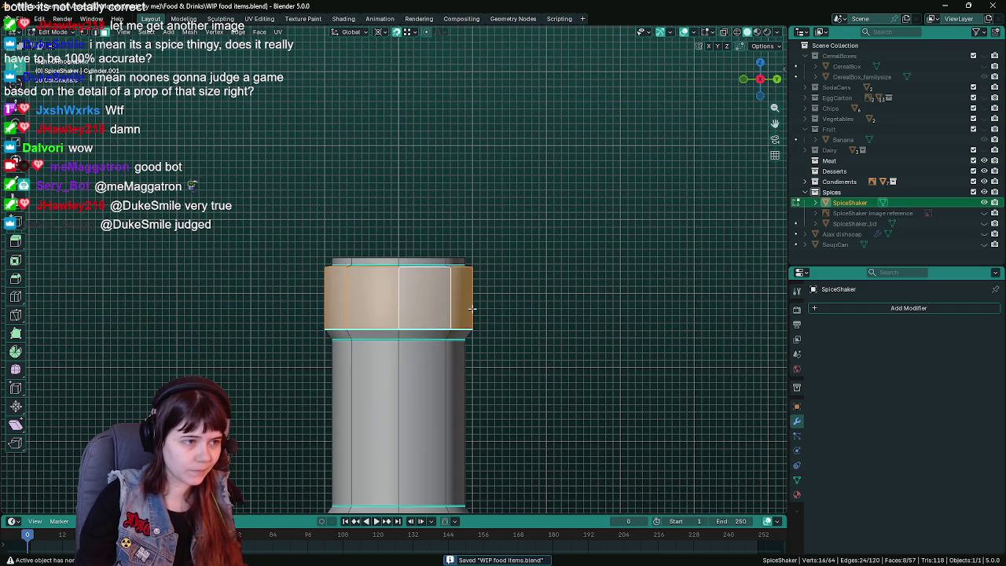
{"action": "scroll", "coordinate": [440, 299], "scroll_direction": "up", "scroll_amount": 2}
{"action": "key", "text": "g"}
{"action": "right_click", "coordinate": [560, 323]}
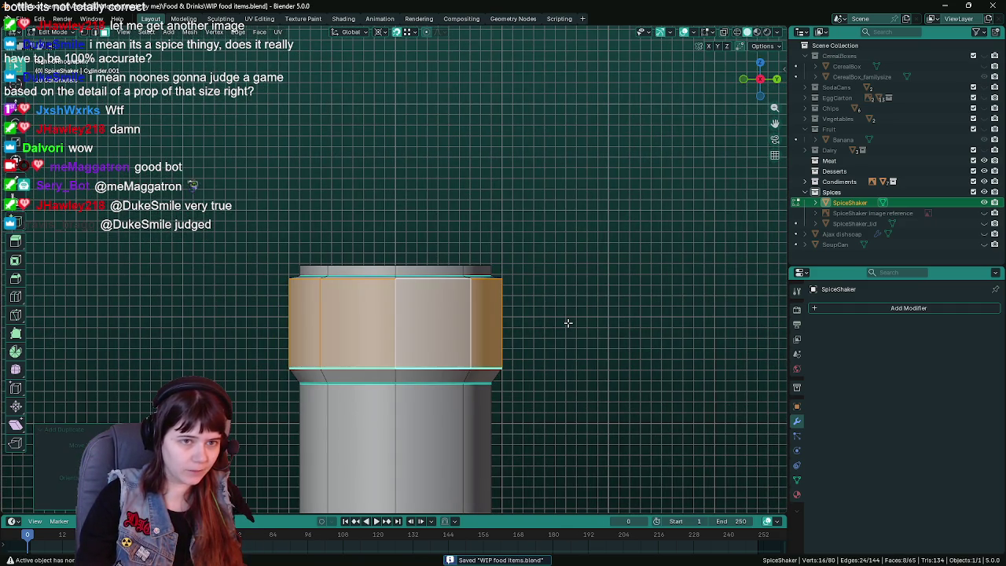
{"action": "key", "text": "p"}
{"action": "left_click", "coordinate": [567, 323]}
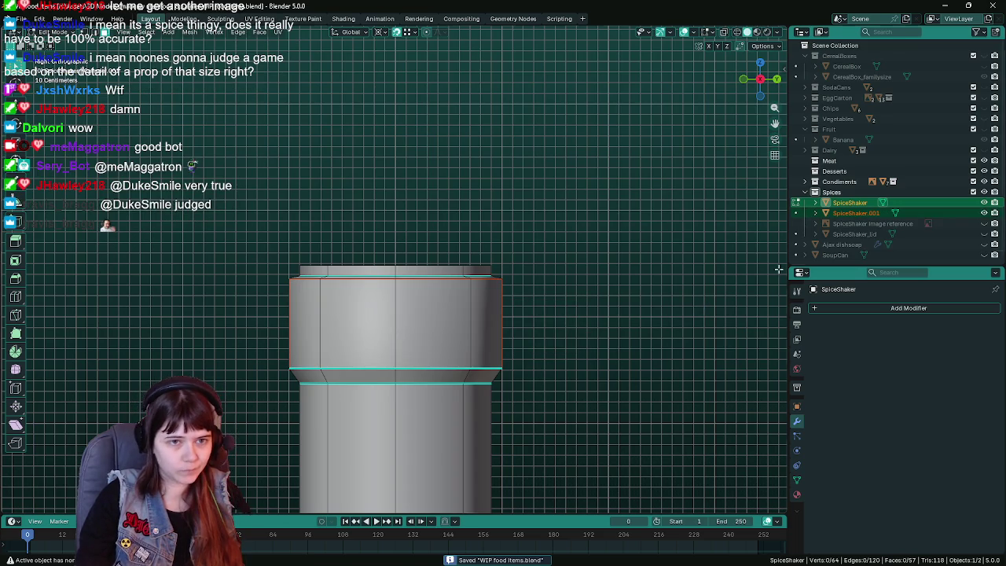
In Object Mode, unhide SpiceShaker_lid, delete SpiceShaker.001, and save.
{"action": "key", "text": "Tab"}
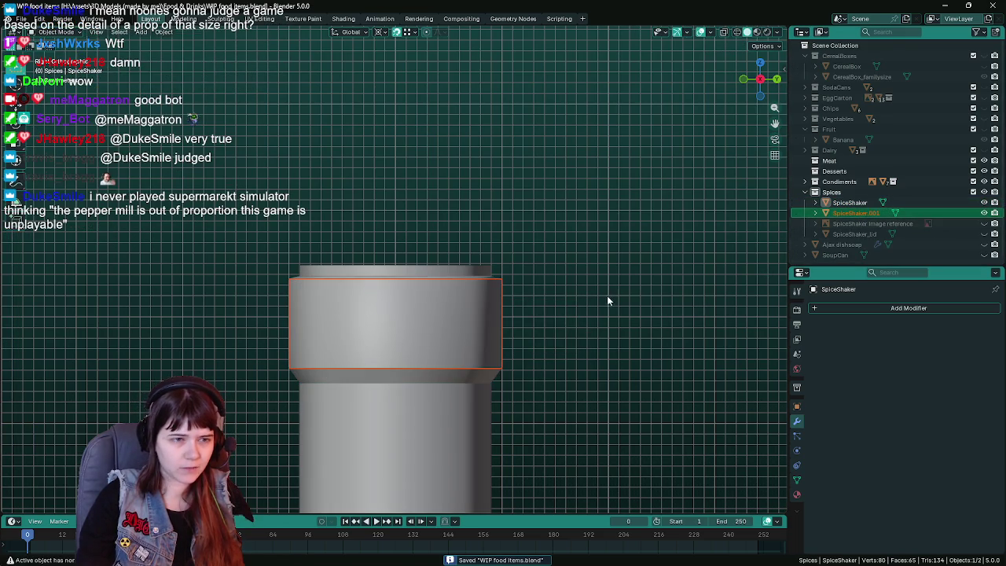
{"action": "left_click", "coordinate": [904, 213]}
{"action": "left_click", "coordinate": [985, 235]}
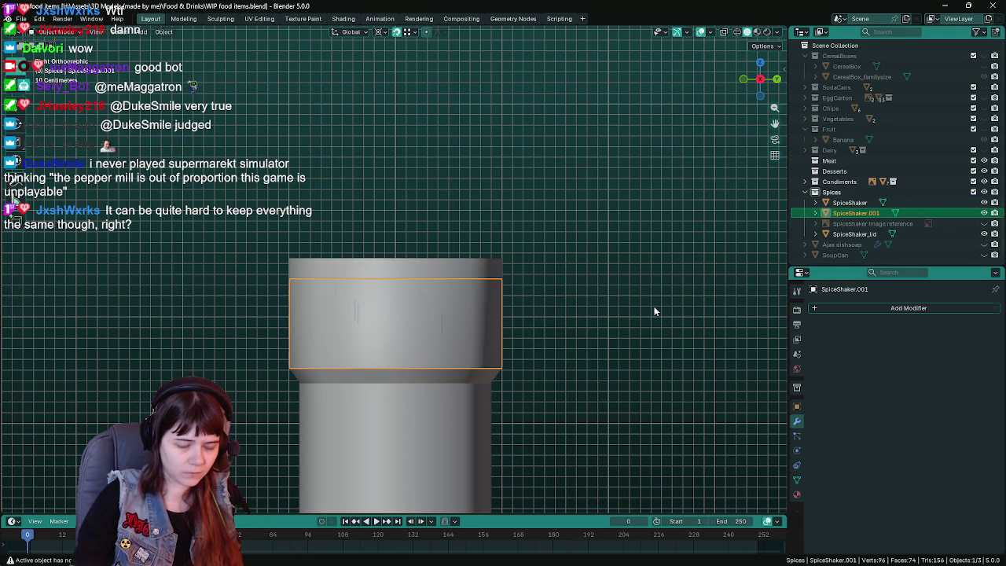
{"action": "key", "text": "Delete"}
{"action": "key", "text": "ctrl+s"}
Raise SpiceShaker_lid along Z onto the shaker body, save, and enter the lid's Edit Mode.
{"action": "left_click", "coordinate": [904, 224]}
{"action": "key", "text": "g"}
{"action": "key", "text": "z"}
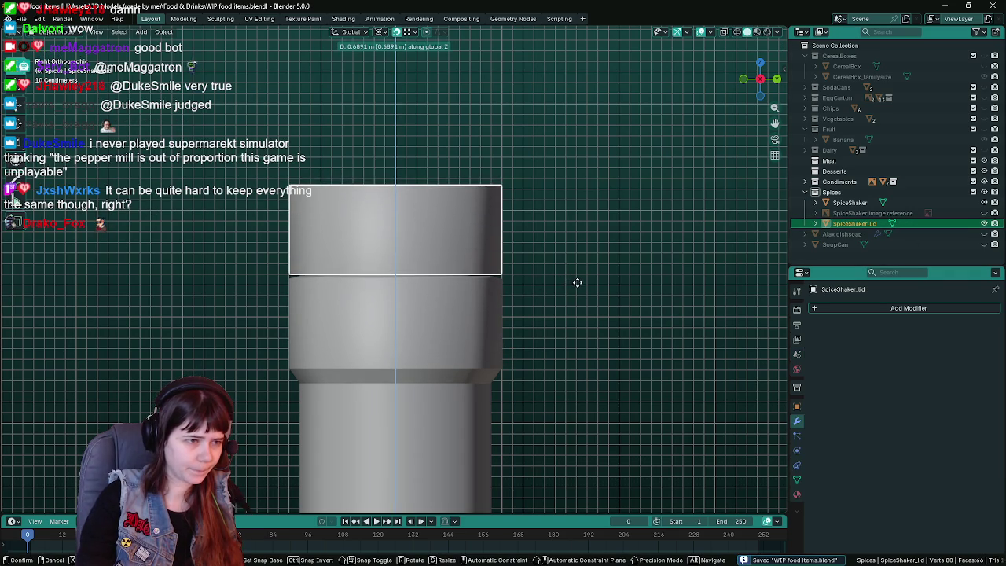
{"action": "left_click", "coordinate": [578, 282]}
{"action": "mouse_move", "coordinate": [597, 333]}
{"action": "middle_mouse_down", "text": "shift"}
{"action": "mouse_move", "coordinate": [603, 339]}
{"action": "mouse_move", "coordinate": [585, 325]}
{"action": "middle_mouse_up", "text": "shift"}
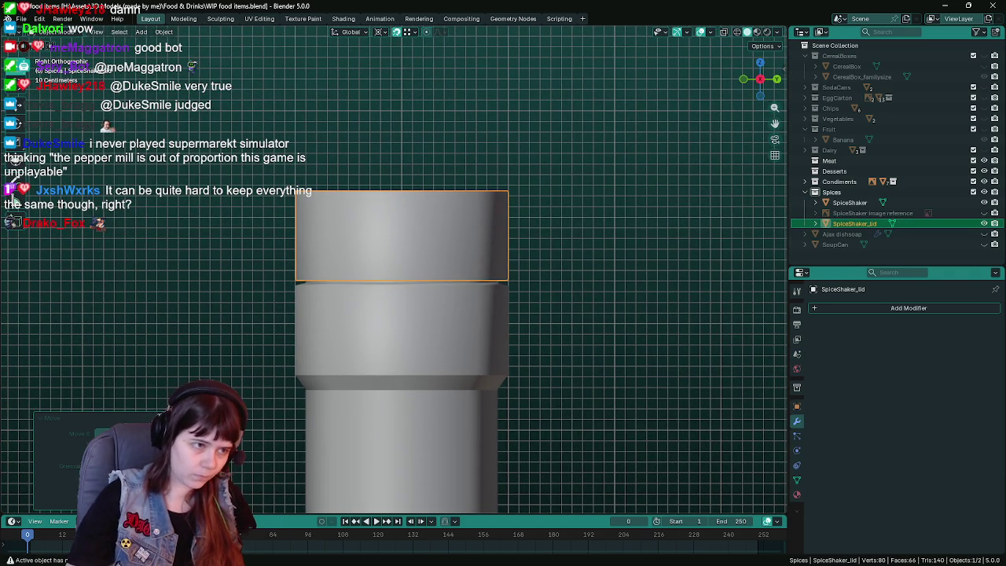
{"action": "key", "text": "ctrl+s"}
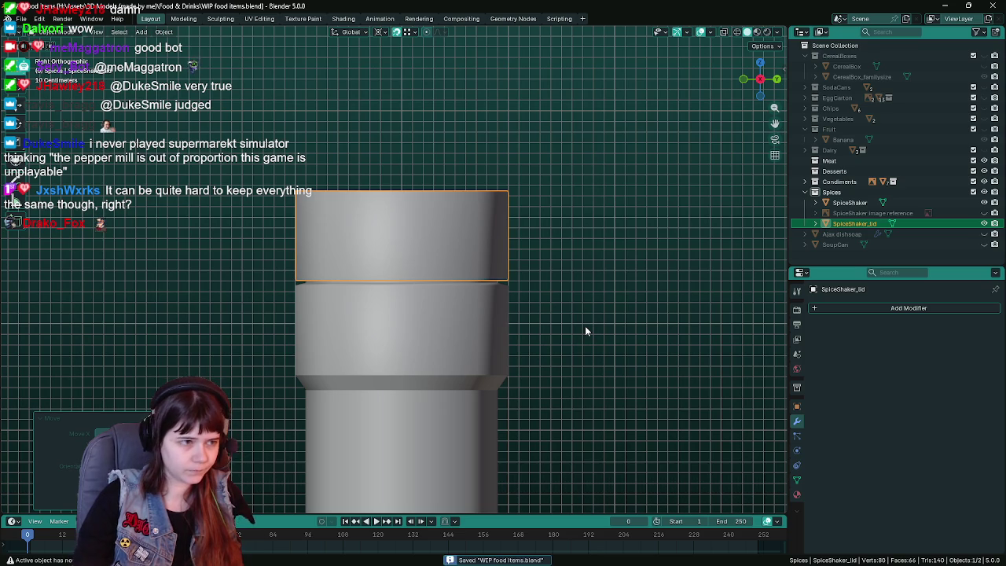
{"action": "scroll", "coordinate": [585, 331], "scroll_direction": "down", "scroll_amount": 5}
{"action": "scroll", "coordinate": [495, 315], "scroll_direction": "up", "scroll_amount": 4}
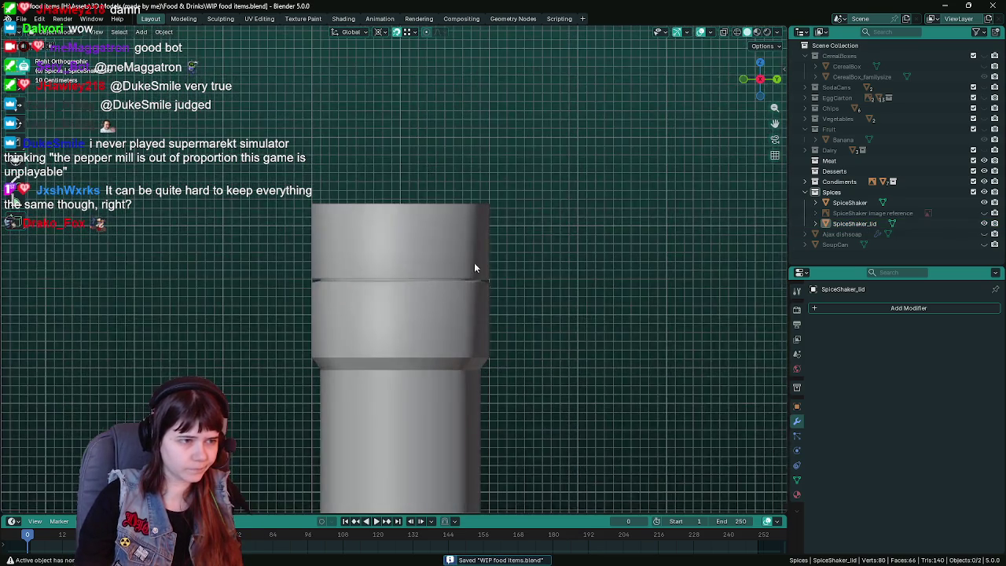
{"action": "scroll", "coordinate": [542, 315], "scroll_direction": "up", "scroll_amount": 1}
{"action": "scroll", "coordinate": [588, 342], "scroll_direction": "up", "scroll_amount": 3}
{"action": "scroll", "coordinate": [588, 342], "scroll_direction": "down", "scroll_amount": 2}
{"action": "key", "text": "Tab"}
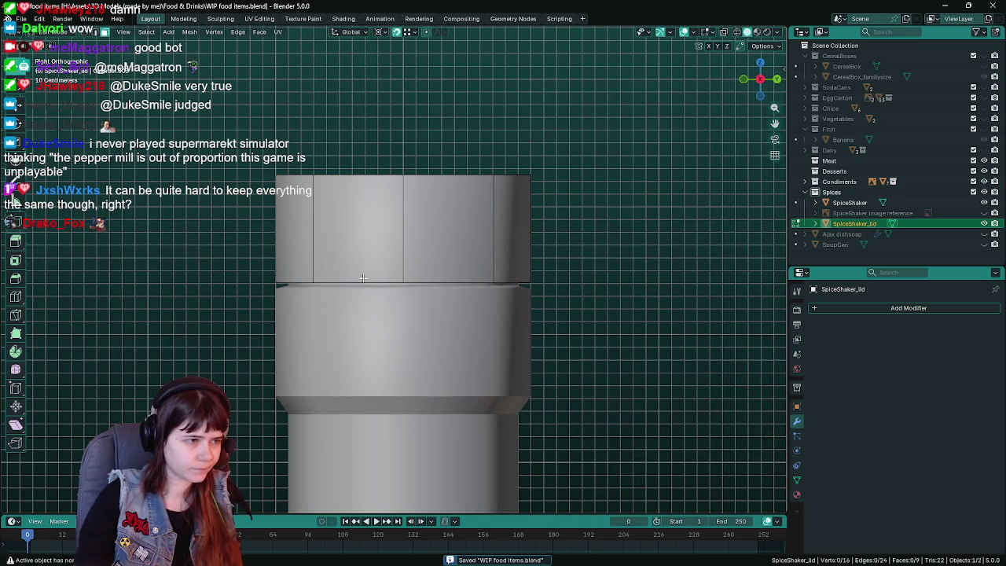
Set the pivot to Median Point, snap the 3D cursor to the lid's bottom edge loop, and save.
{"action": "middle_click_drag", "start_coordinate": [421, 289], "coordinate": [379, 146]}
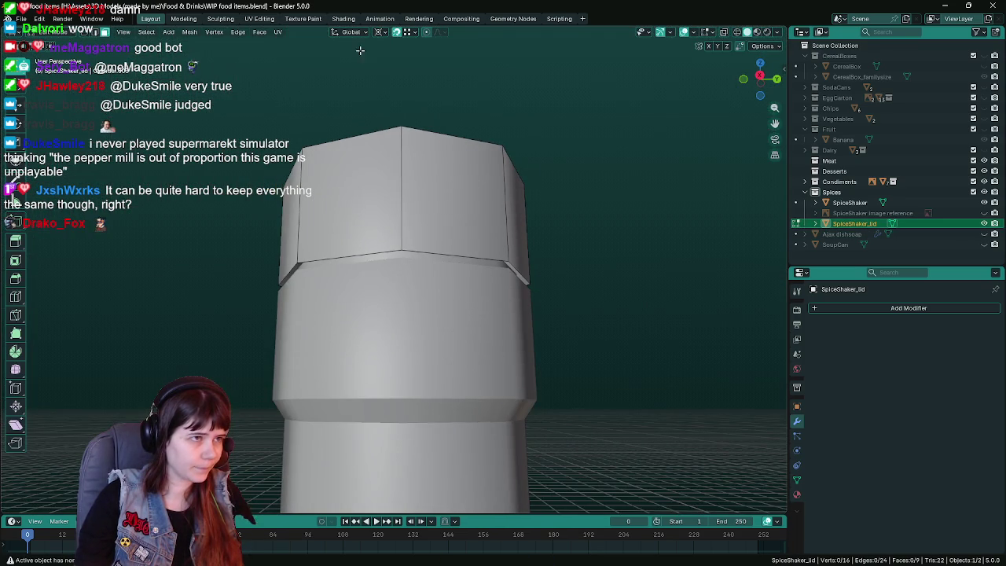
{"action": "left_click", "coordinate": [379, 32]}
{"action": "left_click", "coordinate": [406, 93]}
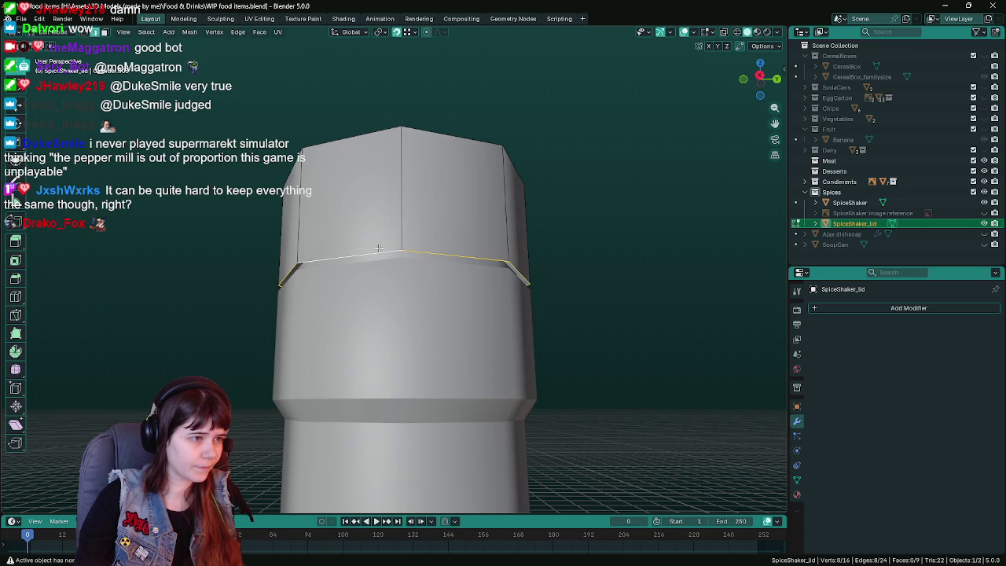
{"action": "left_click", "coordinate": [190, 32]}
{"action": "mouse_move", "coordinate": [206, 66]}
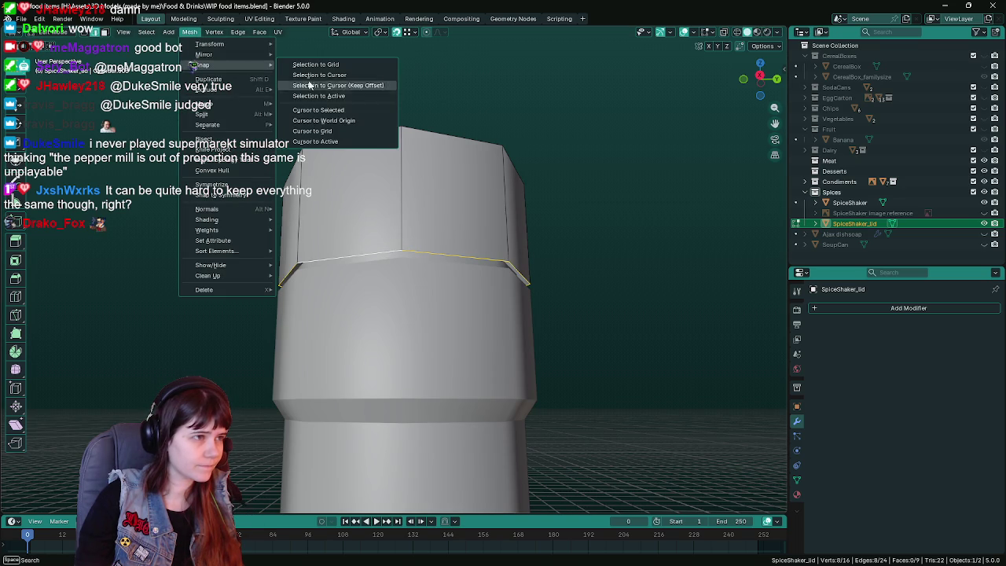
{"action": "left_click", "coordinate": [330, 112]}
{"action": "key", "text": "ctrl+s"}
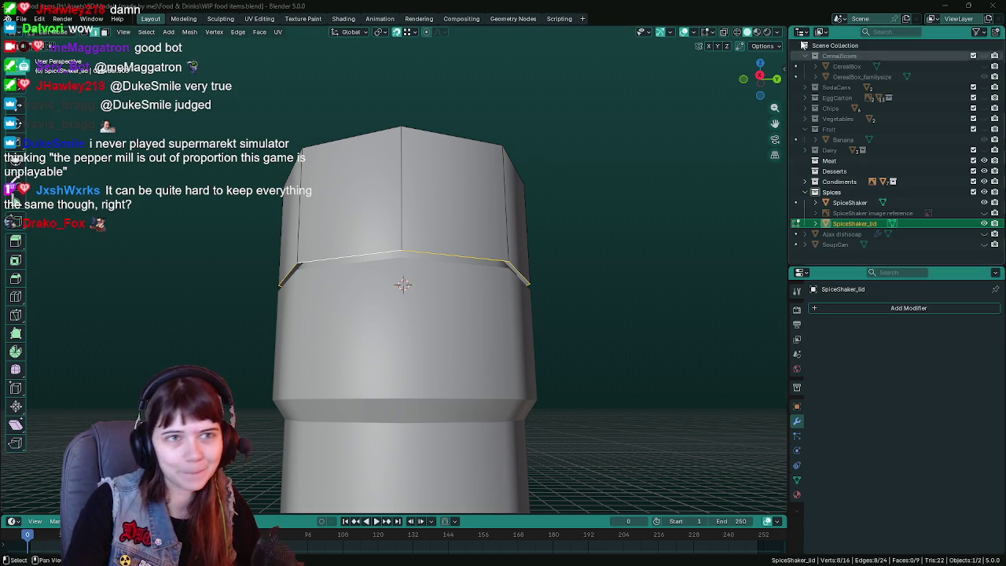
Save the file and inspect the lid's seam from a left orthographic side view.
{"action": "scroll", "coordinate": [558, 225], "scroll_direction": "down", "scroll_amount": 3}
{"action": "key", "text": "ctrl+s"}
{"action": "scroll", "coordinate": [543, 248], "scroll_direction": "up", "scroll_amount": 5}
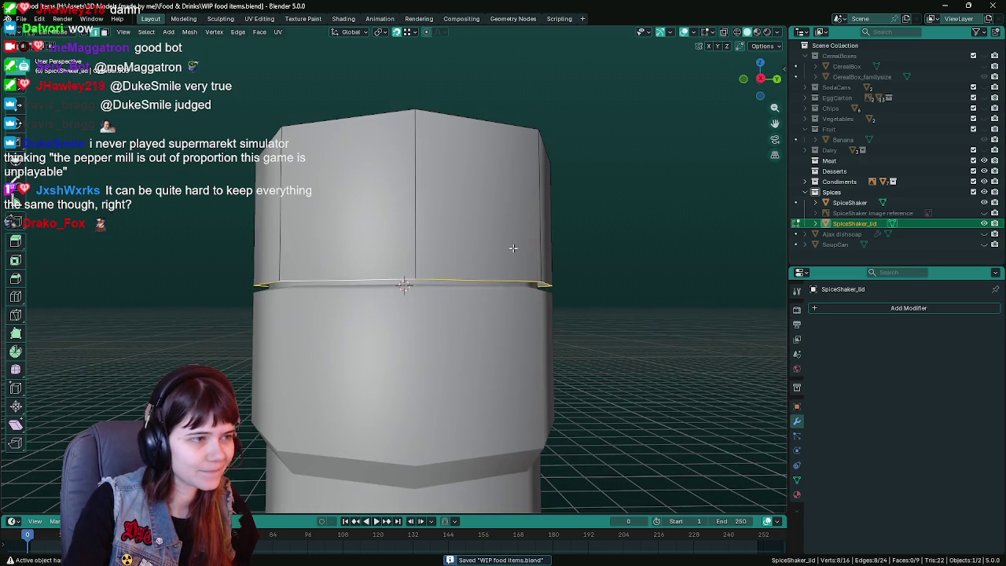
{"action": "left_click", "coordinate": [191, 32]}
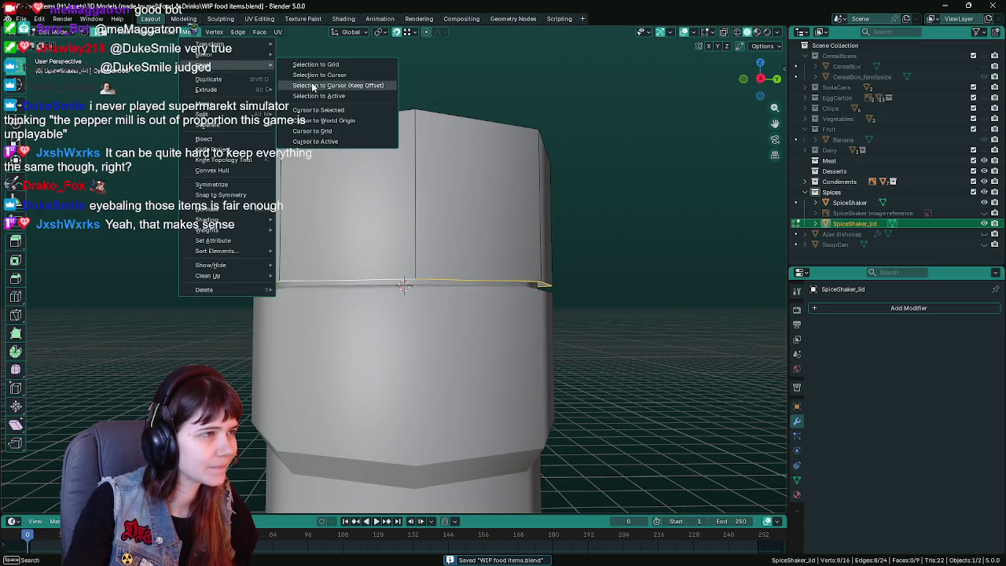
{"action": "scroll", "coordinate": [629, 260], "scroll_direction": "down", "scroll_amount": 1}
{"action": "scroll", "coordinate": [598, 251], "scroll_direction": "down", "scroll_amount": 2}
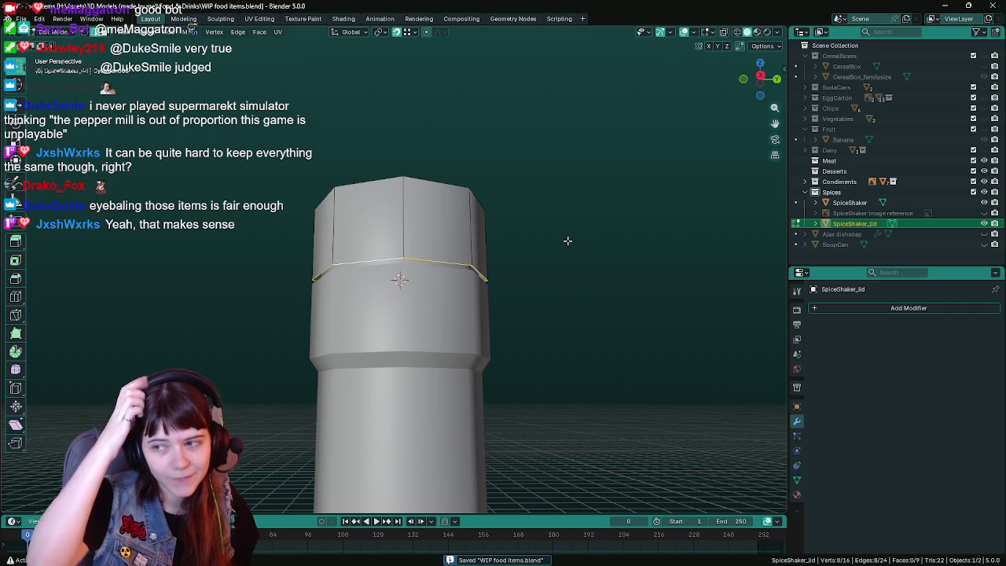
{"action": "key", "text": "ctrl+KP_3"}
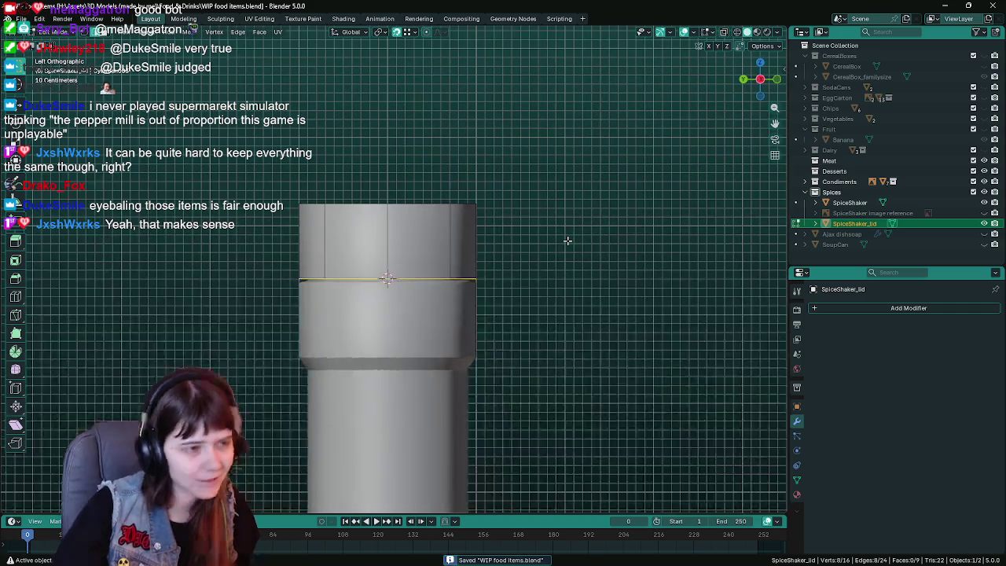
{"action": "scroll", "coordinate": [567, 241], "scroll_direction": "up", "scroll_amount": 1}
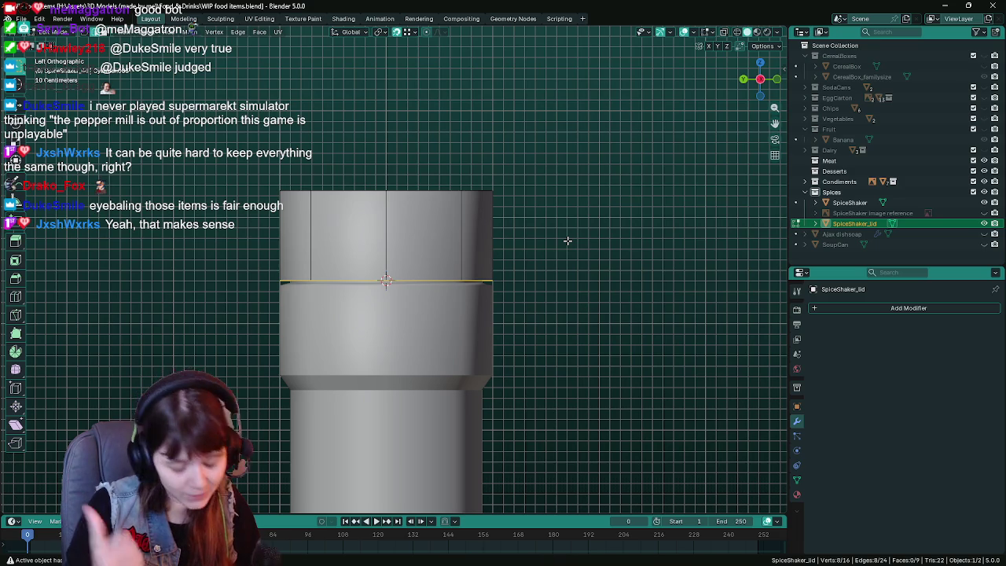
{"action": "scroll", "coordinate": [568, 240], "scroll_direction": "up", "scroll_amount": 1}
In Object Mode, set the lid's origin to the 3D cursor at the seam and save.
{"action": "key", "text": "Tab"}
{"action": "scroll", "coordinate": [543, 250], "scroll_direction": "down", "scroll_amount": 2}
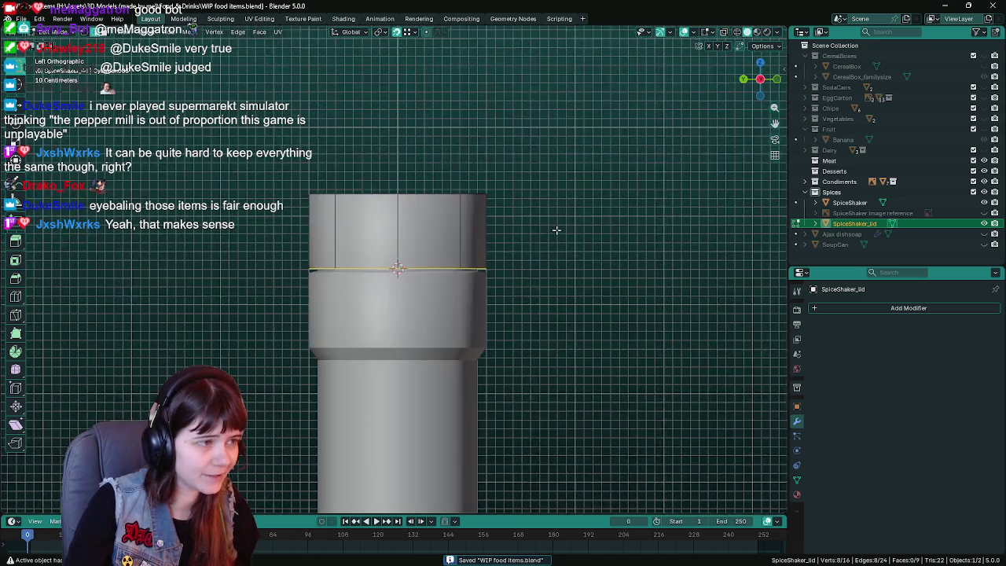
{"action": "scroll", "coordinate": [551, 246], "scroll_direction": "down", "scroll_amount": 1}
{"action": "left_click", "coordinate": [169, 32]}
{"action": "mouse_move", "coordinate": [182, 54]}
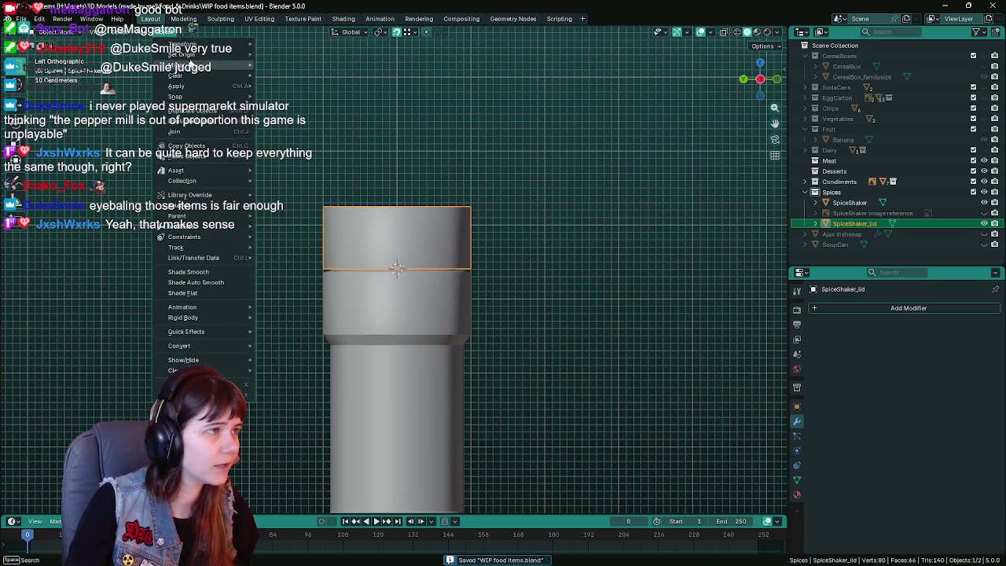
{"action": "left_click", "coordinate": [330, 80]}
{"action": "scroll", "coordinate": [593, 254], "scroll_direction": "up", "scroll_amount": 1}
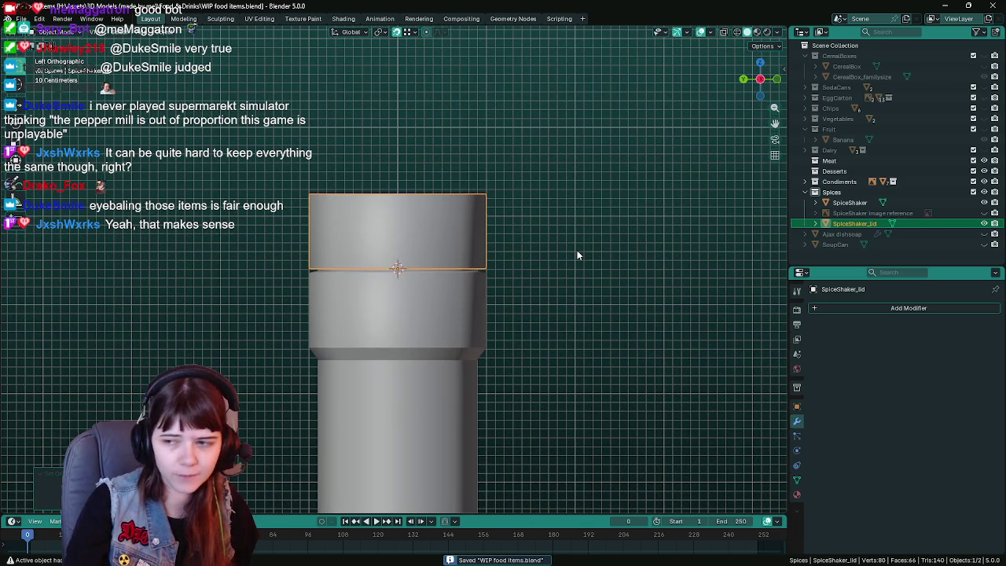
{"action": "key", "text": "ctrl+s"}
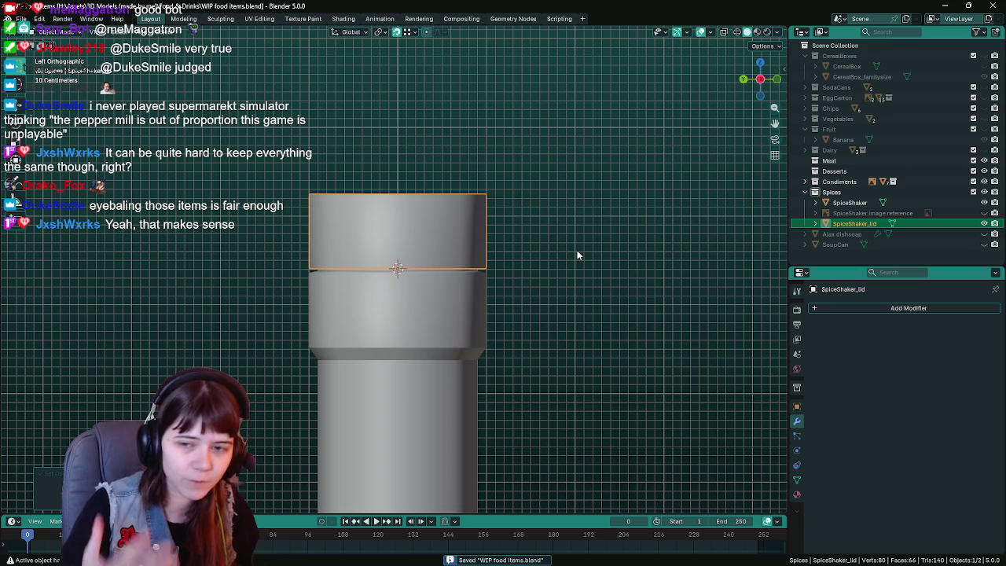
Snap the 3D cursor back to the shaker body's origin, then reselect the lid.
{"action": "scroll", "coordinate": [577, 254], "scroll_direction": "up", "scroll_amount": 1}
{"action": "middle_click_drag", "start_coordinate": [573, 259], "coordinate": [548, 231], "text": "shift"}
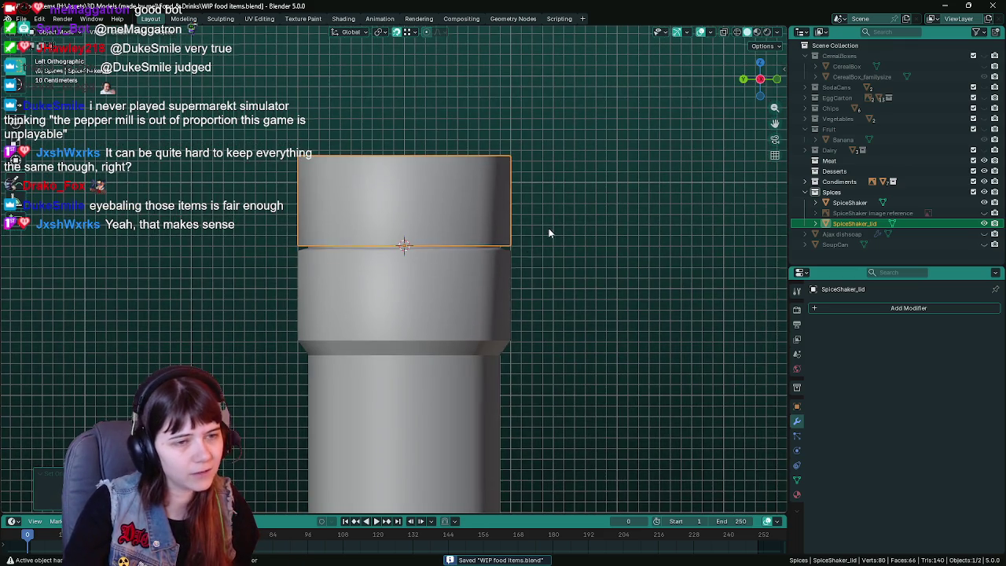
{"action": "left_click", "coordinate": [503, 265]}
{"action": "left_click", "coordinate": [146, 32]}
{"action": "mouse_move", "coordinate": [175, 96]}
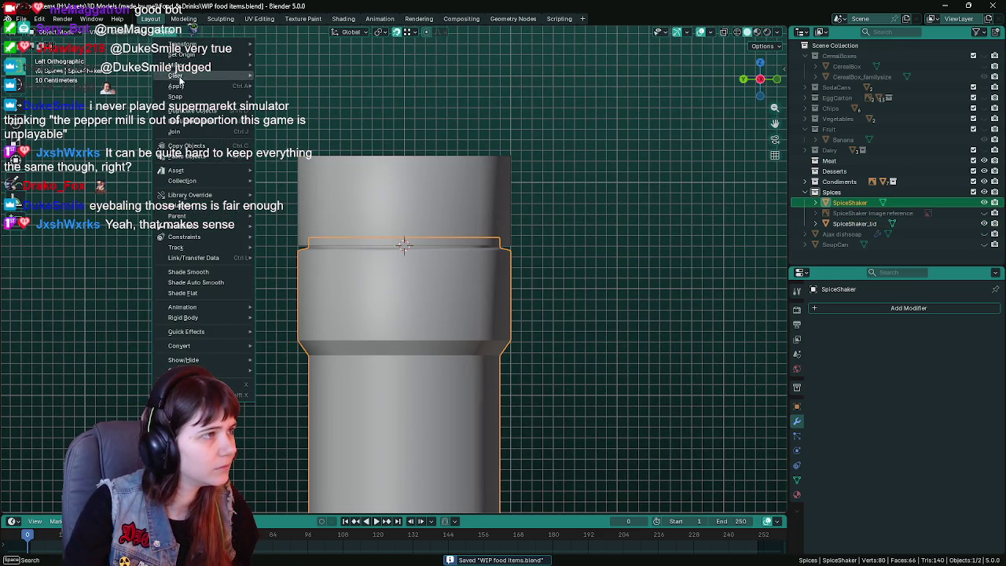
{"action": "left_click", "coordinate": [320, 149]}
{"action": "left_click", "coordinate": [445, 195]}
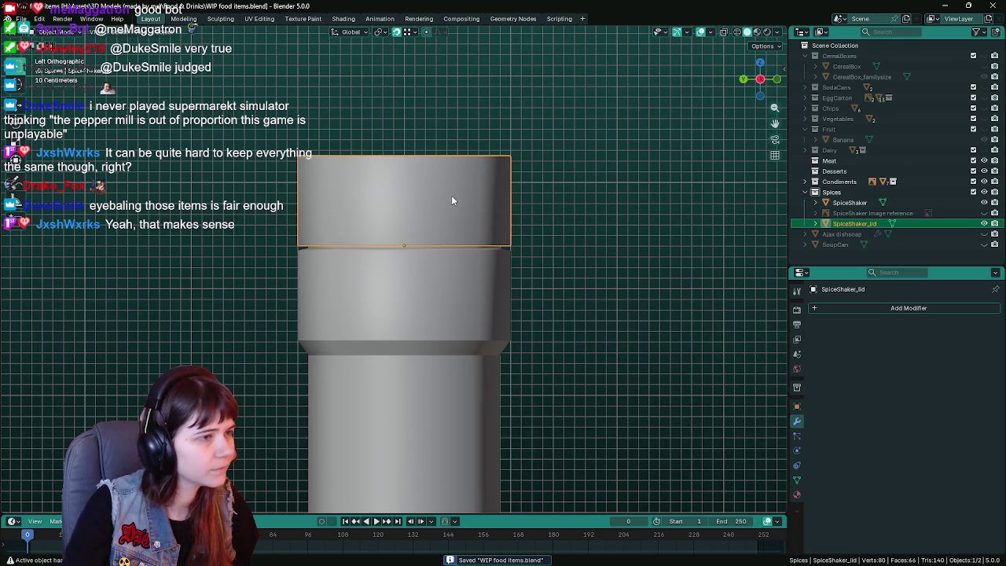
{"action": "scroll", "coordinate": [548, 209], "scroll_direction": "down", "scroll_amount": 3}
{"action": "middle_click_drag", "start_coordinate": [541, 226], "coordinate": [435, 242]}
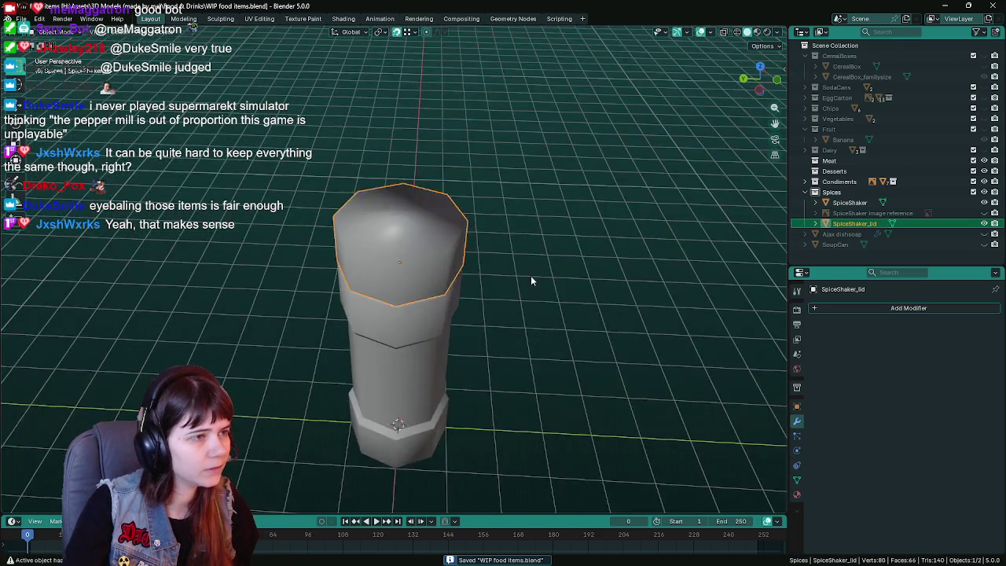
Mark the lid's top face rim edges as sharp and save the file.
{"action": "key", "text": "Tab"}
{"action": "scroll", "coordinate": [436, 248], "scroll_direction": "up", "scroll_amount": 2}
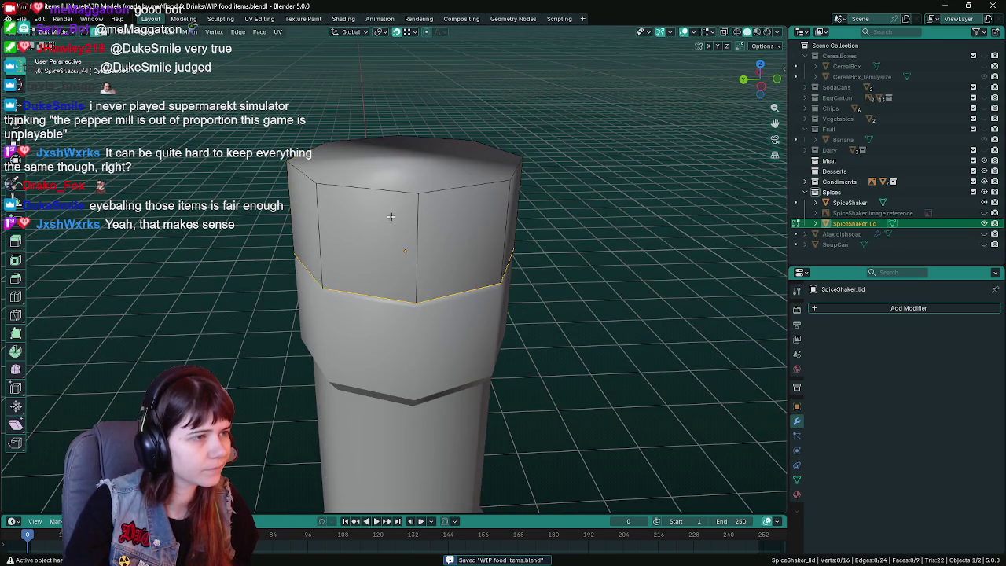
{"action": "left_click", "coordinate": [394, 191]}
{"action": "right_click", "coordinate": [393, 191]}
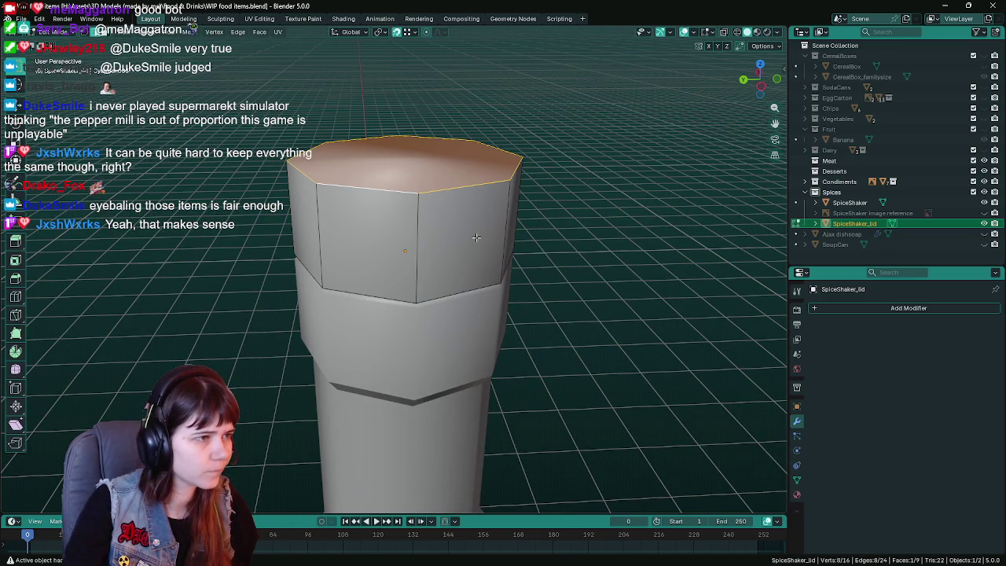
{"action": "right_click", "coordinate": [389, 191]}
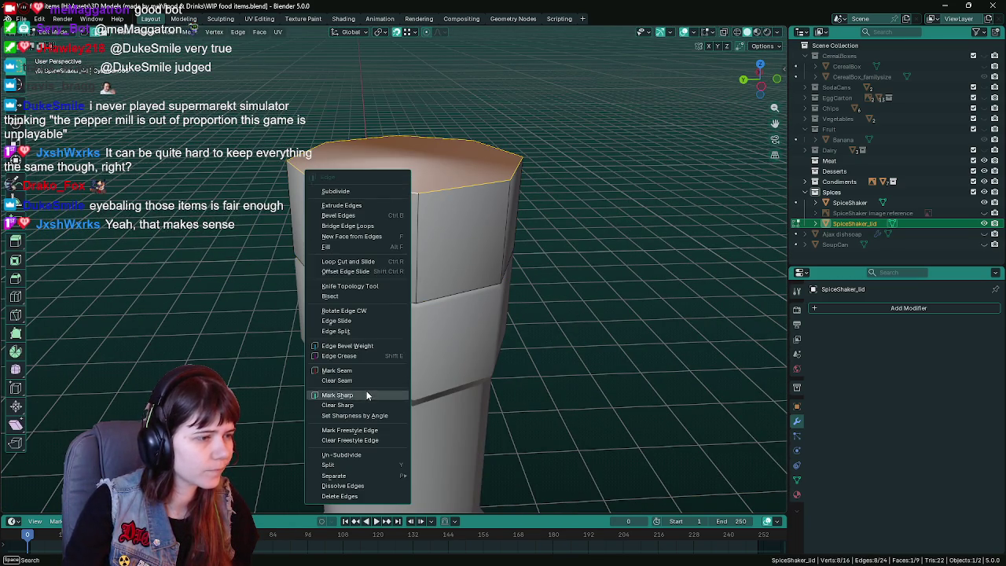
{"action": "left_click", "coordinate": [366, 391]}
{"action": "key", "text": "Tab"}
{"action": "middle_click_drag", "start_coordinate": [626, 342], "coordinate": [613, 310]}
{"action": "key", "text": "ctrl+s"}
Mark the shaker body's bottom face rim edges as sharp, save, and deselect everything.
{"action": "scroll", "coordinate": [613, 311], "scroll_direction": "down", "scroll_amount": 3}
{"action": "mouse_move", "coordinate": [541, 295]}
{"action": "middle_mouse_down"}
{"action": "mouse_move", "coordinate": [489, 276]}
{"action": "mouse_move", "coordinate": [421, 282]}
{"action": "middle_mouse_up"}
{"action": "left_click", "coordinate": [400, 323]}
{"action": "key", "text": "Tab"}
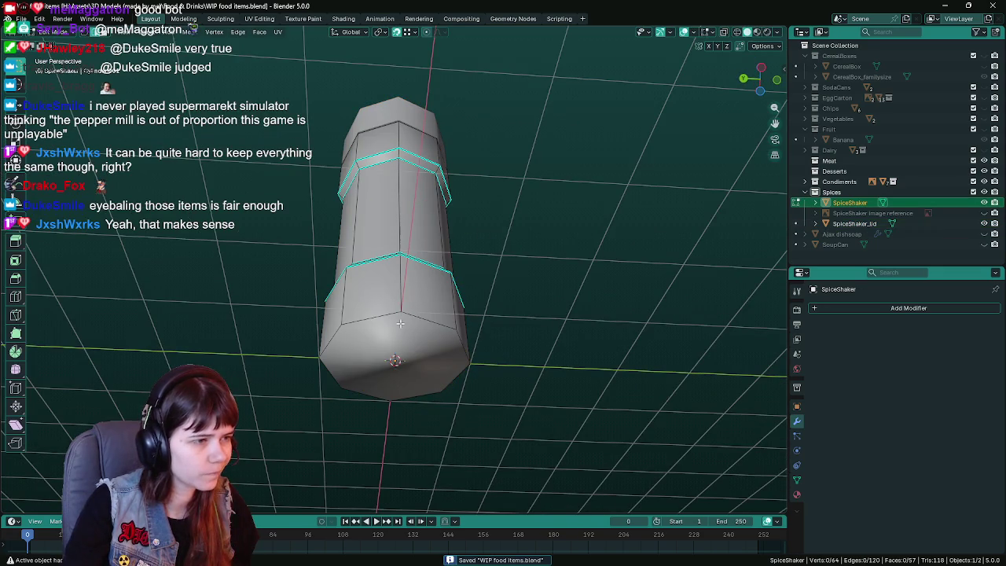
{"action": "left_click", "coordinate": [411, 319]}
{"action": "right_click", "coordinate": [411, 319]}
{"action": "middle_click_drag", "start_coordinate": [397, 318], "coordinate": [541, 266]}
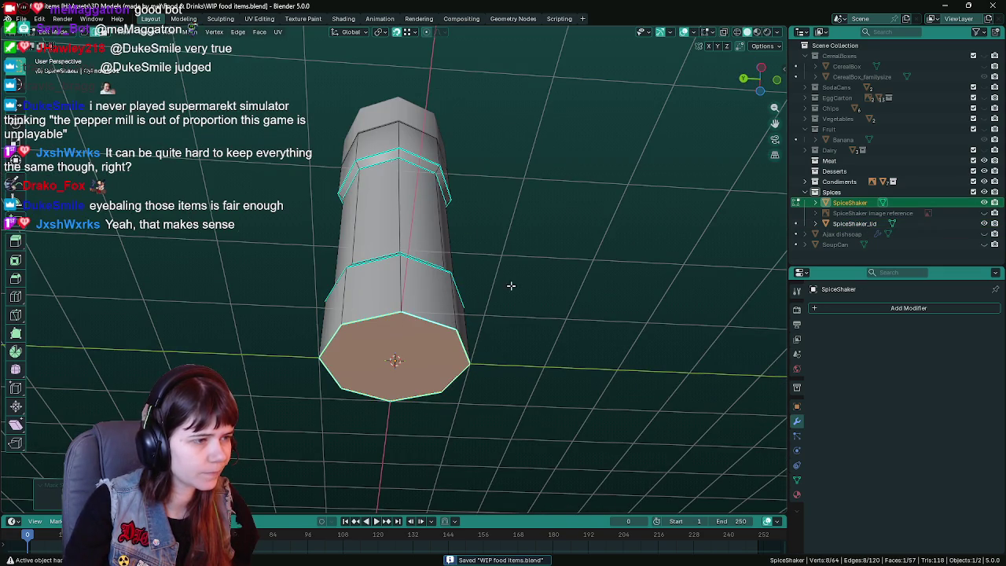
{"action": "key", "text": "ctrl+s"}
{"action": "key", "text": "Tab"}
{"action": "mouse_move", "coordinate": [541, 366]}
{"action": "middle_mouse_down"}
{"action": "mouse_move", "coordinate": [523, 295]}
{"action": "mouse_move", "coordinate": [523, 237]}
{"action": "mouse_move", "coordinate": [535, 272]}
{"action": "mouse_move", "coordinate": [446, 176]}
{"action": "middle_mouse_up"}
{"action": "left_click", "coordinate": [527, 275]}
{"action": "scroll", "coordinate": [558, 328], "scroll_direction": "down", "scroll_amount": 4}
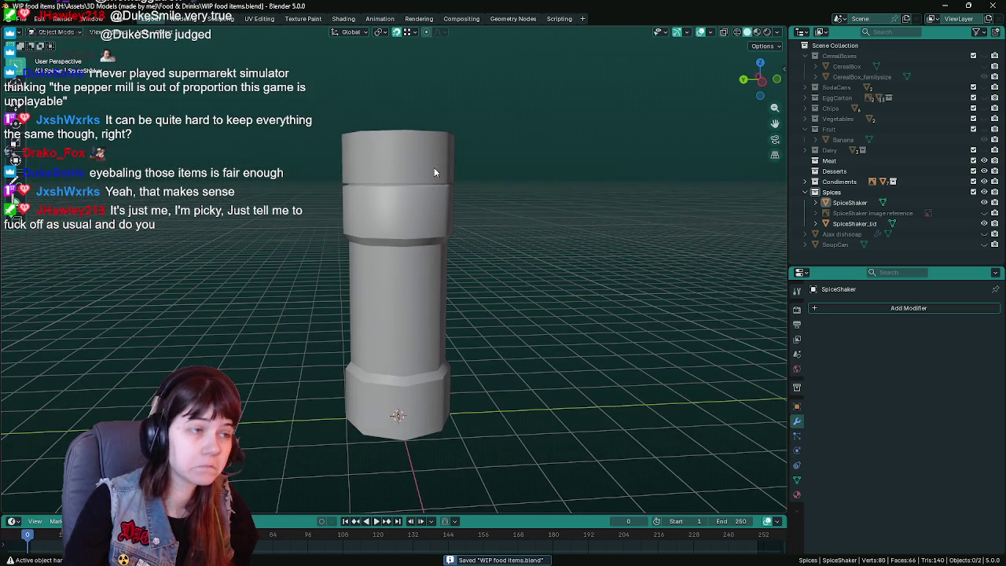
From the right orthographic view, scale SpiceShaker_lid uniformly to 0.95.
{"action": "left_click", "coordinate": [444, 175]}
{"action": "middle_click_drag", "start_coordinate": [488, 218], "coordinate": [505, 232]}
{"action": "key", "text": "KP_3"}
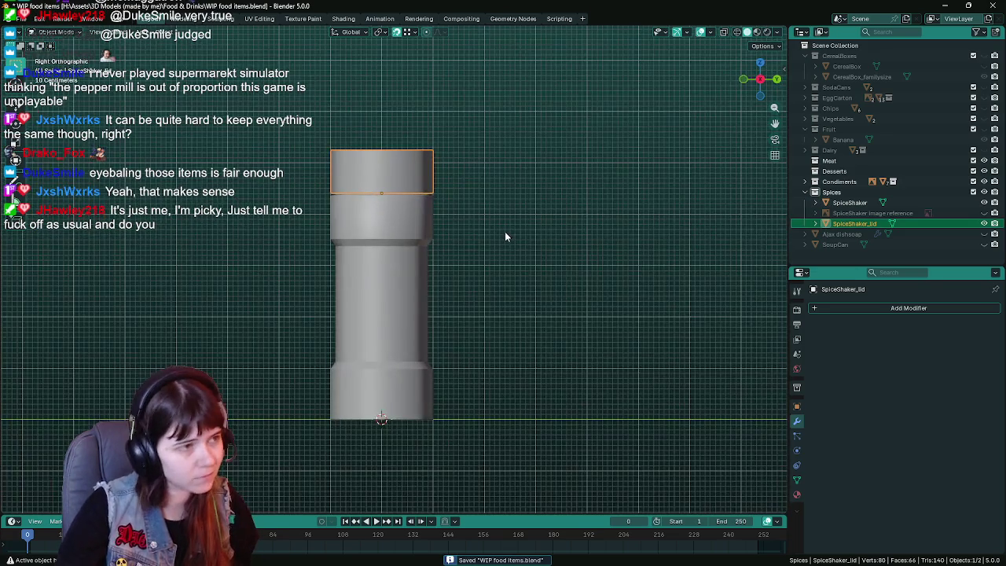
{"action": "scroll", "coordinate": [541, 271], "scroll_direction": "up", "scroll_amount": 1}
{"action": "scroll", "coordinate": [559, 272], "scroll_direction": "up", "scroll_amount": 1}
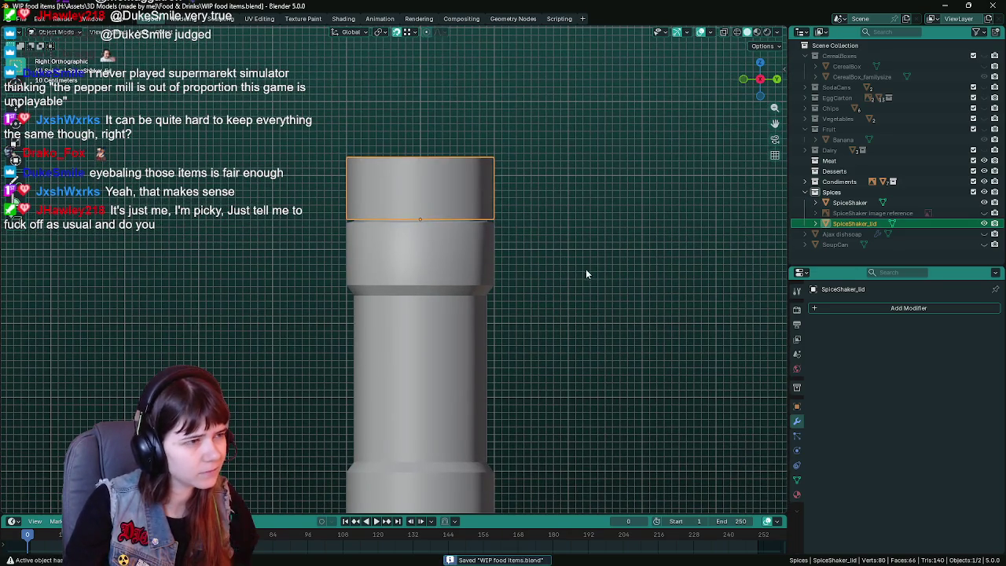
{"action": "key", "text": "s"}
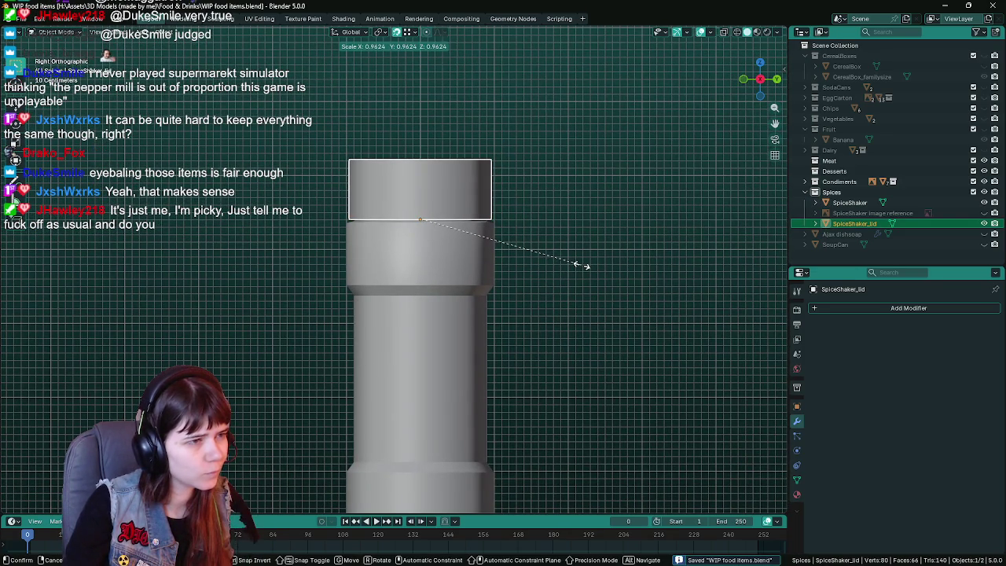
{"action": "type", "text": ".95"}
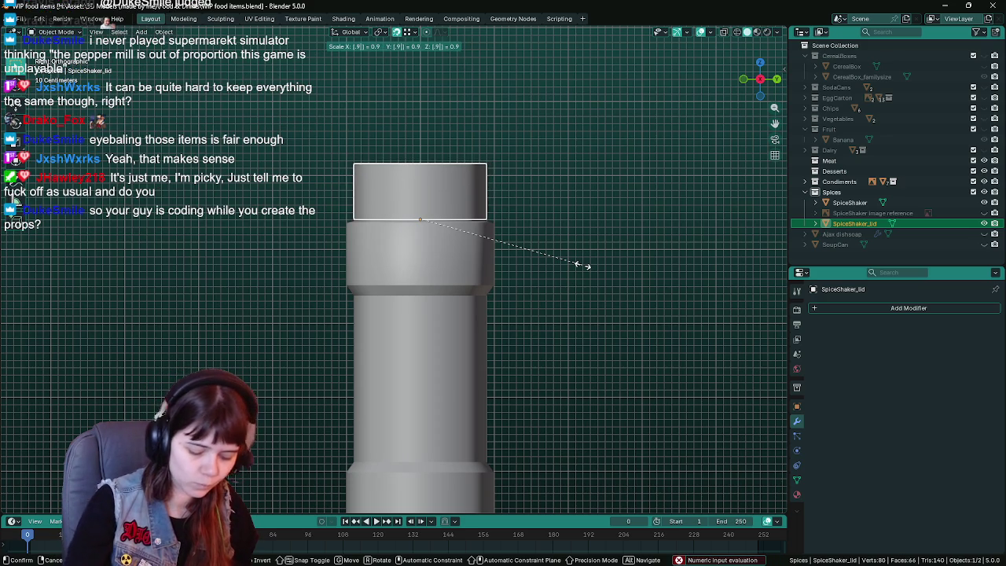
{"action": "key", "text": "Return"}
Toggle the lid into Edit Mode and back, then save the file.
{"action": "key", "text": "Tab"}
{"action": "key", "text": "Tab"}
{"action": "scroll", "coordinate": [532, 291], "scroll_direction": "down", "scroll_amount": 3}
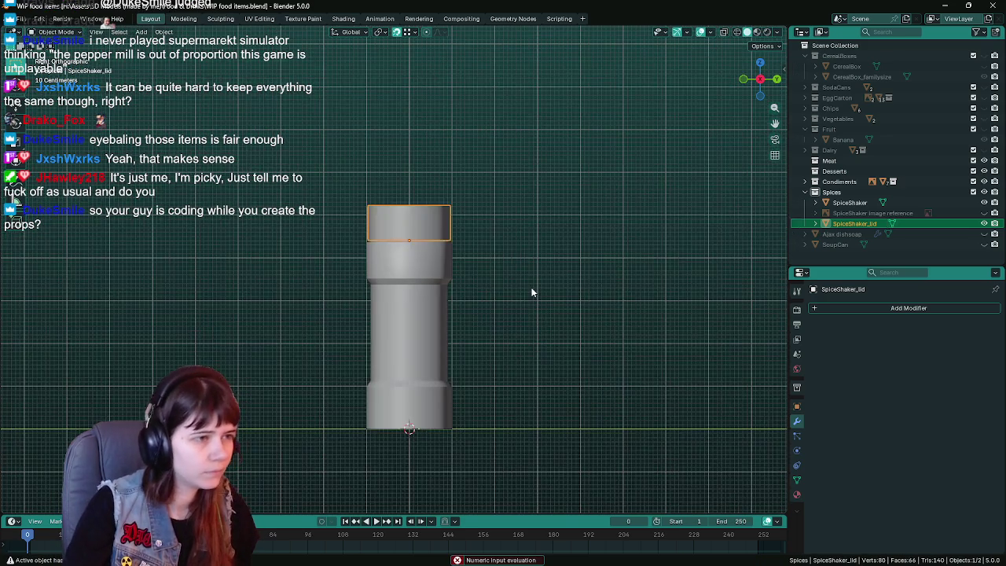
{"action": "left_click", "coordinate": [532, 290]}
{"action": "scroll", "coordinate": [532, 288], "scroll_direction": "up", "scroll_amount": 3}
{"action": "scroll", "coordinate": [537, 279], "scroll_direction": "down", "scroll_amount": 2}
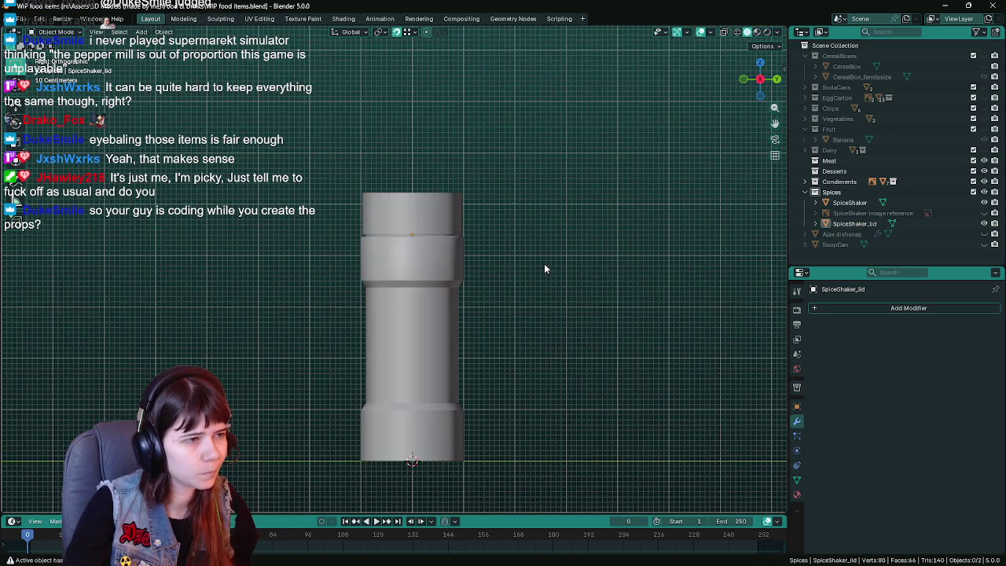
{"action": "key", "text": "ctrl+s"}
{"action": "mouse_move", "coordinate": [512, 287]}
{"action": "middle_mouse_down"}
{"action": "mouse_move", "coordinate": [539, 326]}
{"action": "mouse_move", "coordinate": [499, 323]}
{"action": "mouse_move", "coordinate": [518, 318]}
{"action": "mouse_move", "coordinate": [523, 301]}
{"action": "middle_mouse_up"}
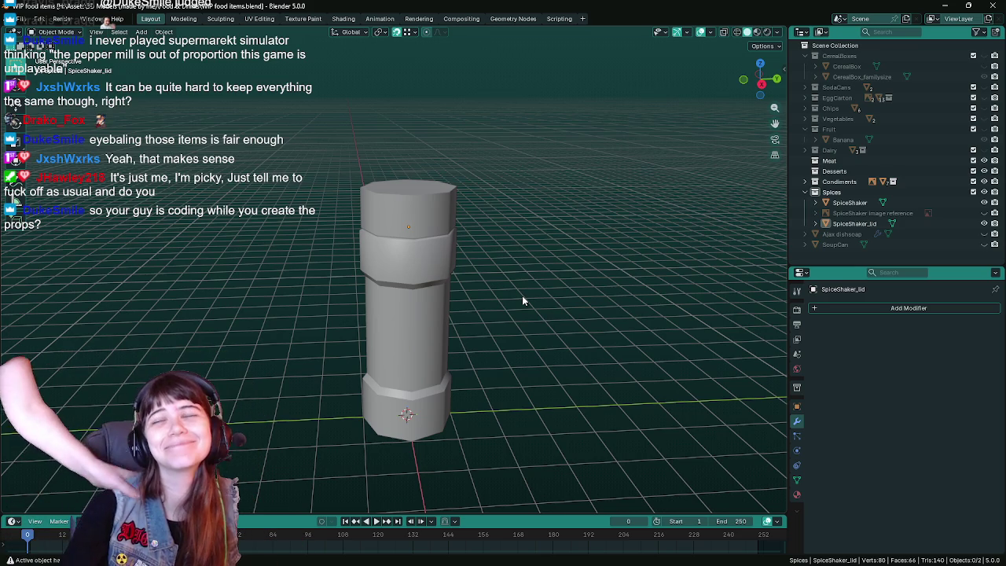
{"action": "key", "text": "ctrl+s"}
{"action": "mouse_move", "coordinate": [531, 302]}
{"action": "middle_mouse_down"}
{"action": "mouse_move", "coordinate": [503, 248]}
{"action": "mouse_move", "coordinate": [537, 253]}
{"action": "middle_mouse_up"}
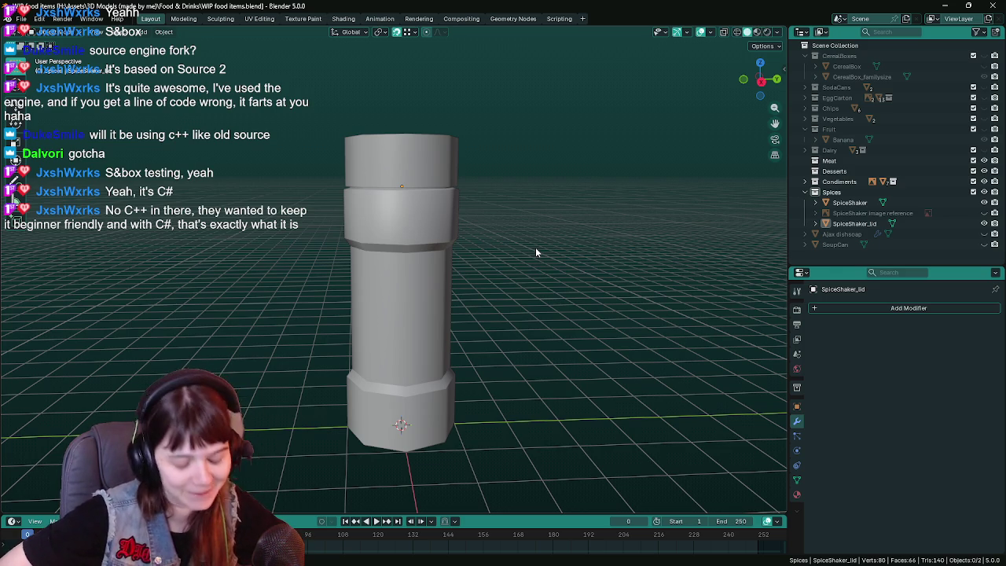
{"action": "key", "text": "g"}
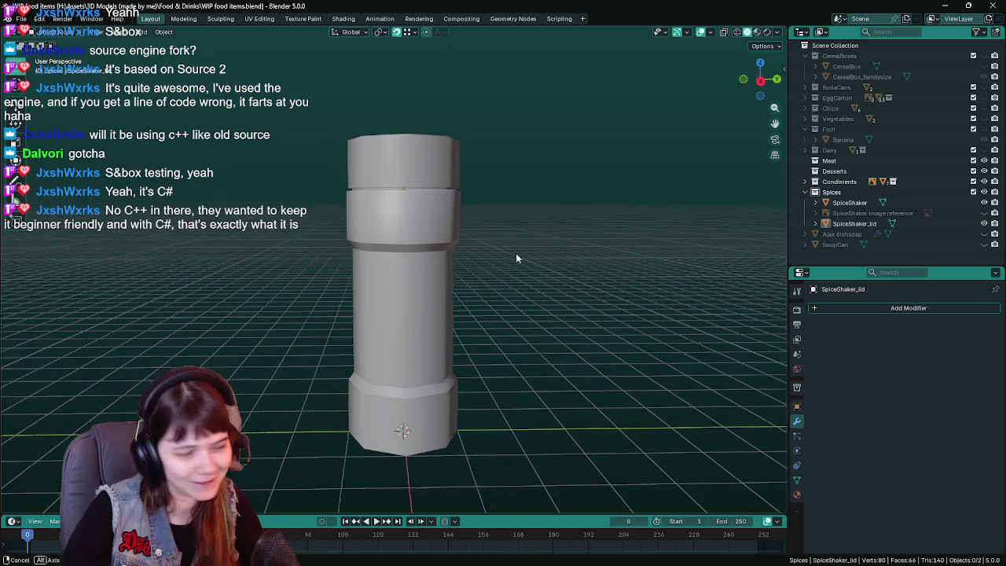
Save the WIP food items .blend file and orbit so the shaker stands upright.
{"action": "left_click", "coordinate": [518, 260]}
{"action": "key", "text": "ctrl+s"}
{"action": "scroll", "coordinate": [519, 252], "scroll_direction": "up", "scroll_amount": 2}
{"action": "mouse_move", "coordinate": [527, 243]}
{"action": "middle_mouse_down"}
{"action": "mouse_move", "coordinate": [521, 278]}
{"action": "mouse_move", "coordinate": [507, 259]}
{"action": "mouse_move", "coordinate": [489, 280]}
{"action": "mouse_move", "coordinate": [499, 255]}
{"action": "middle_mouse_up"}
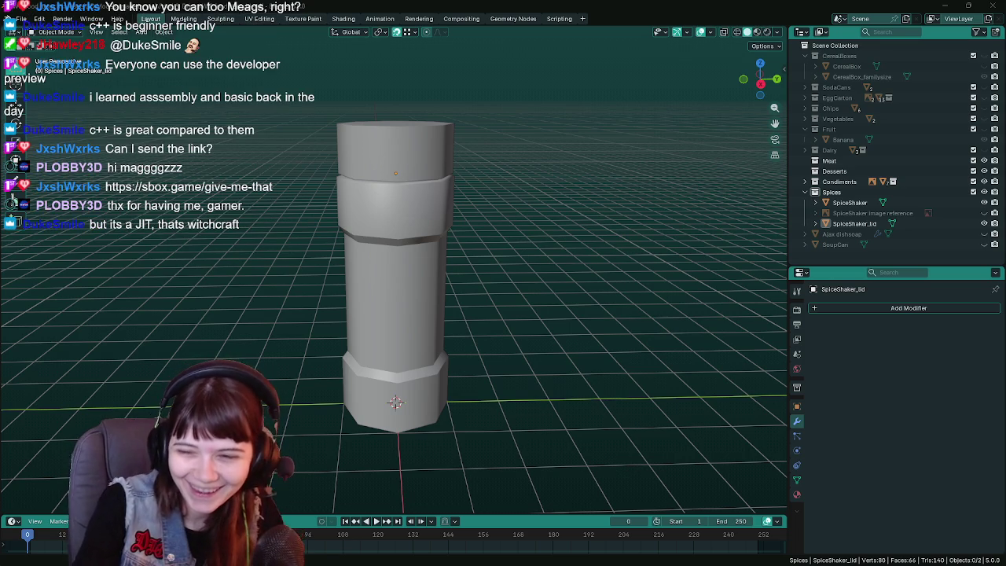
Add the s&box Developer Preview to the Steam library, then minimize the browser.
{"action": "key", "text": "alt+Tab"}
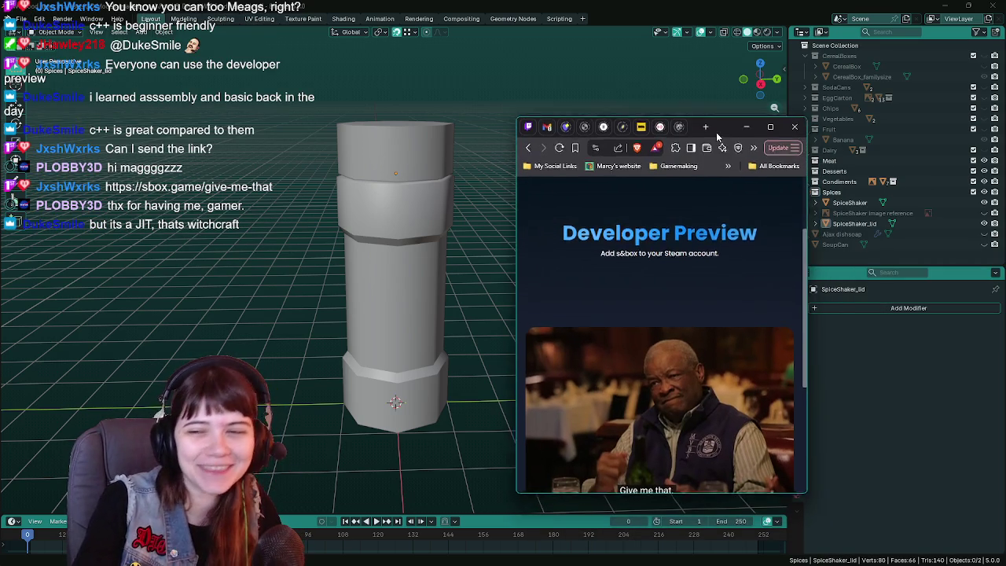
{"action": "scroll", "coordinate": [665, 252], "scroll_direction": "down", "scroll_amount": 2}
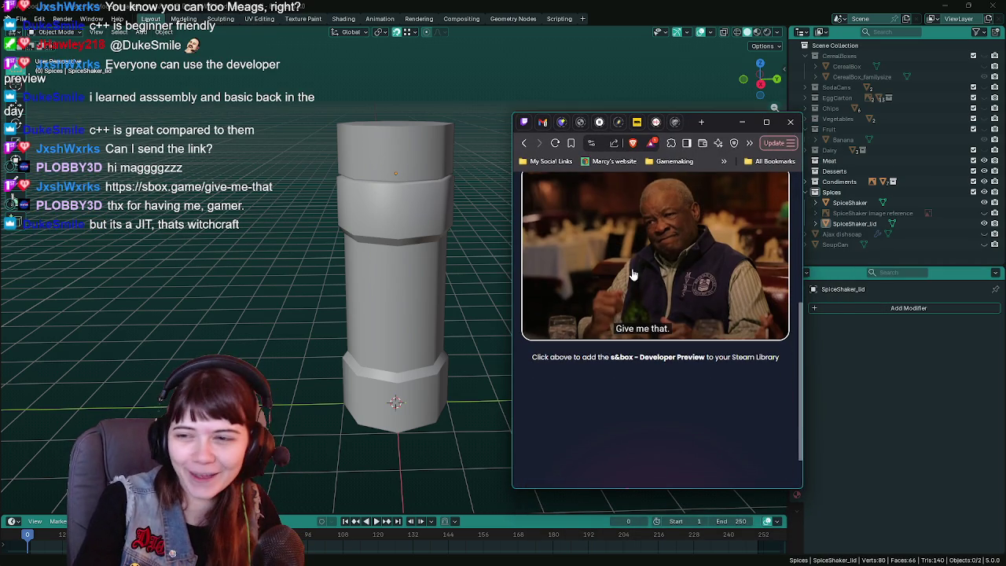
{"action": "scroll", "coordinate": [621, 283], "scroll_direction": "up", "scroll_amount": 1}
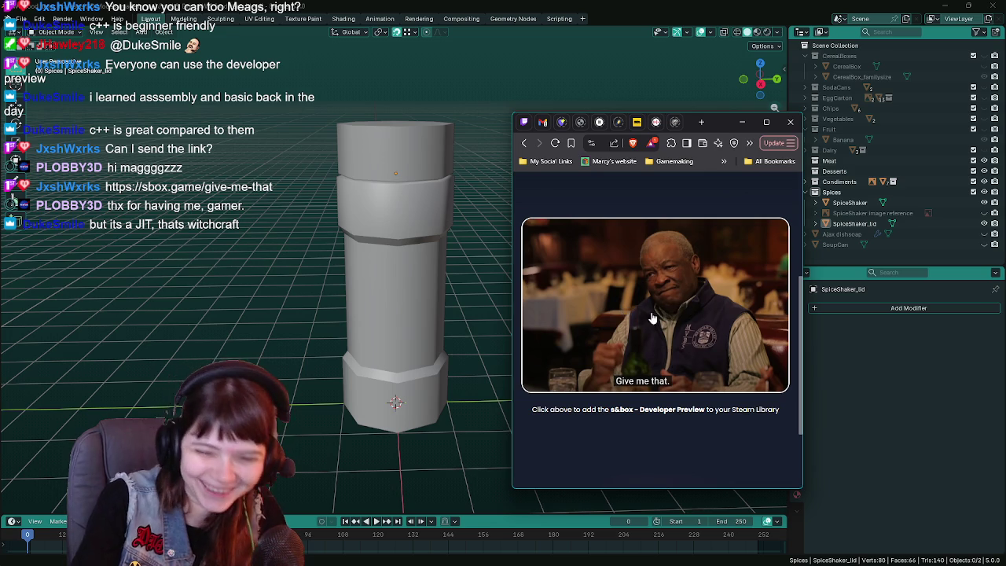
{"action": "left_click", "coordinate": [742, 122]}
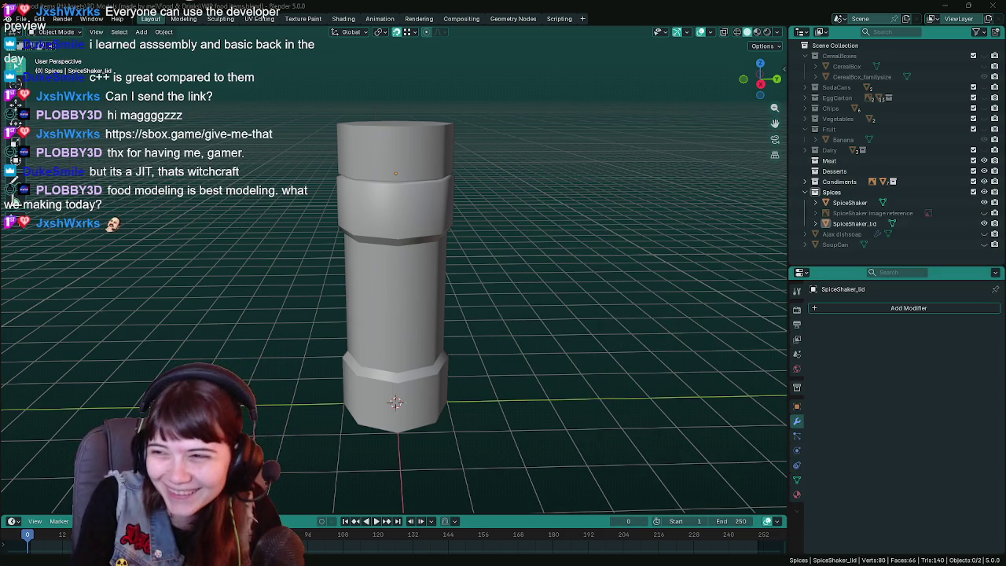
{"action": "key", "text": "alt+Tab"}
{"action": "scroll", "coordinate": [441, 293], "scroll_direction": "down", "scroll_amount": 2}
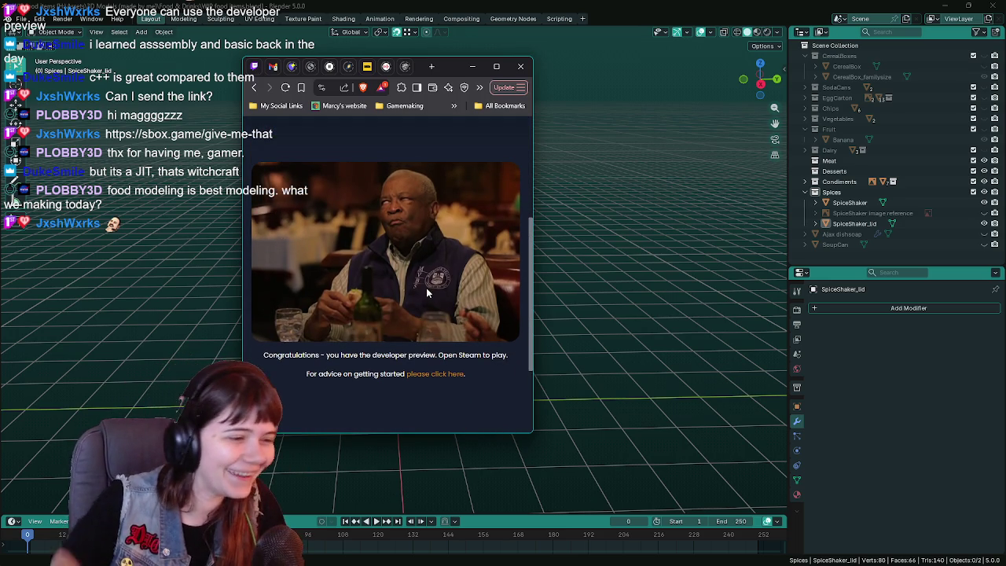
{"action": "left_click", "coordinate": [477, 67]}
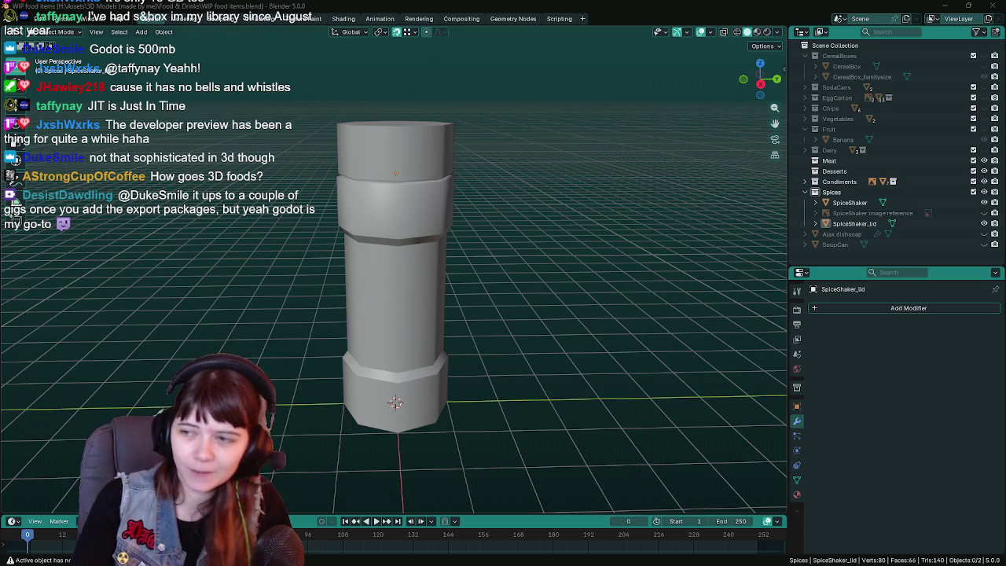
{"action": "middle_click_drag", "start_coordinate": [492, 297], "coordinate": [497, 280]}
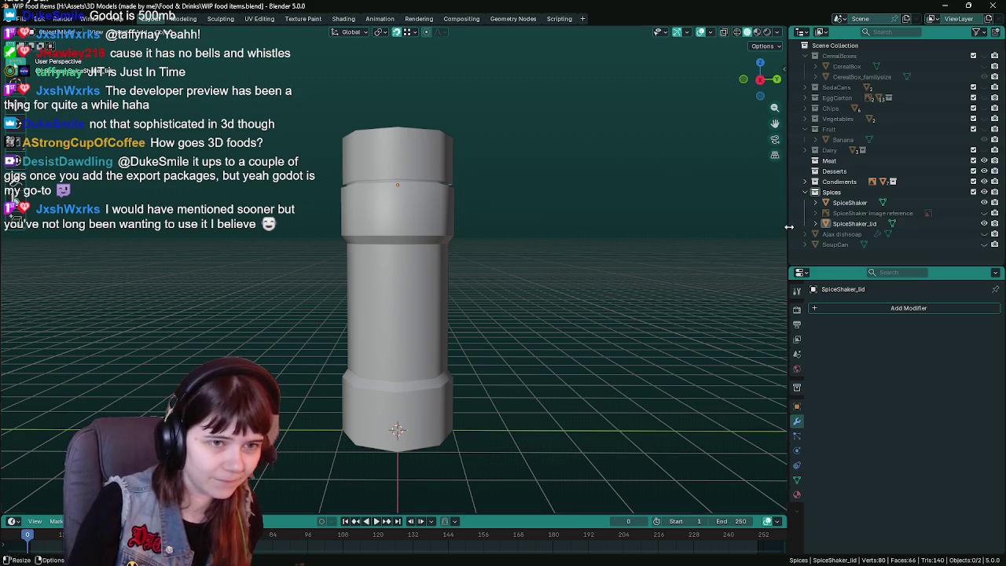
Duplicate the lid in place, rename the copy 'SpiceShaker_lid backup', and hide it.
{"action": "left_click", "coordinate": [855, 223]}
{"action": "key", "text": "shift+d"}
{"action": "right_click", "coordinate": [617, 327]}
{"action": "double_click", "coordinate": [865, 234]}
{"action": "left_click", "coordinate": [896, 234]}
{"action": "key", "text": "BackSpace"}
{"action": "key", "text": "BackSpace"}
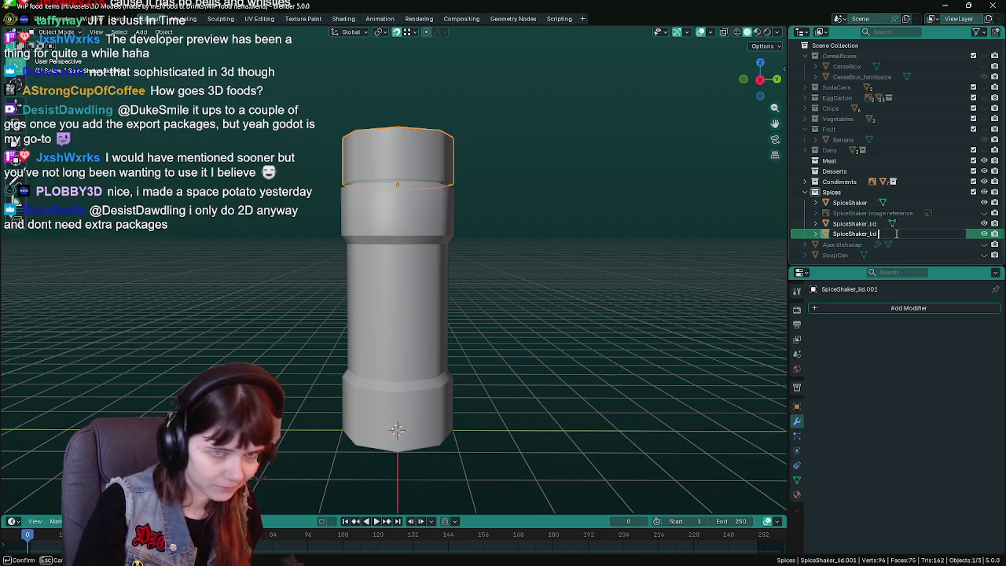
{"action": "type", "text": " backup"}
{"action": "key", "text": "Return"}
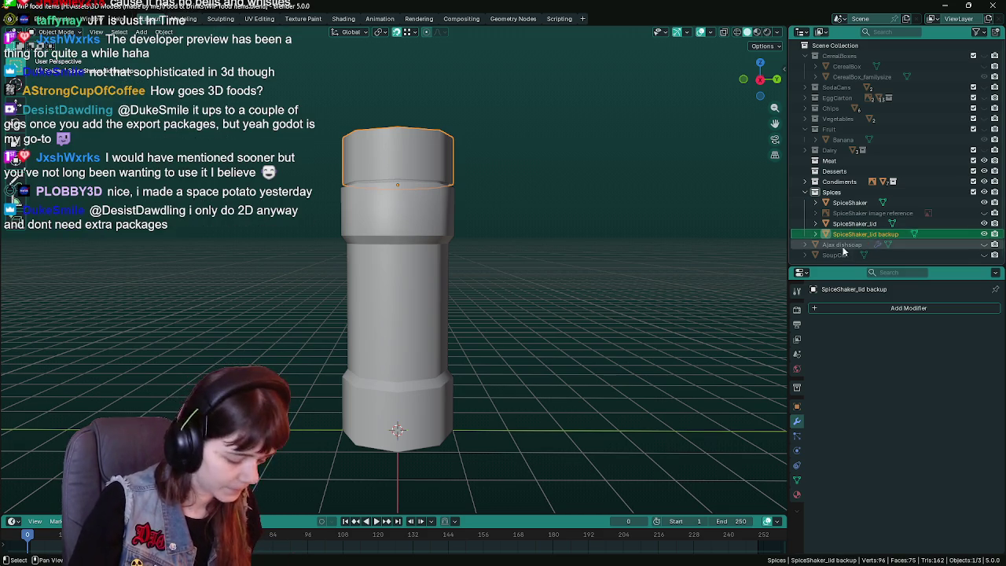
{"action": "key", "text": "h"}
Duplicate the body in place, rename the copy 'SpiceShaker backup', and hide it.
{"action": "left_click", "coordinate": [850, 202]}
{"action": "key", "text": "shift+d"}
{"action": "key", "text": "Escape"}
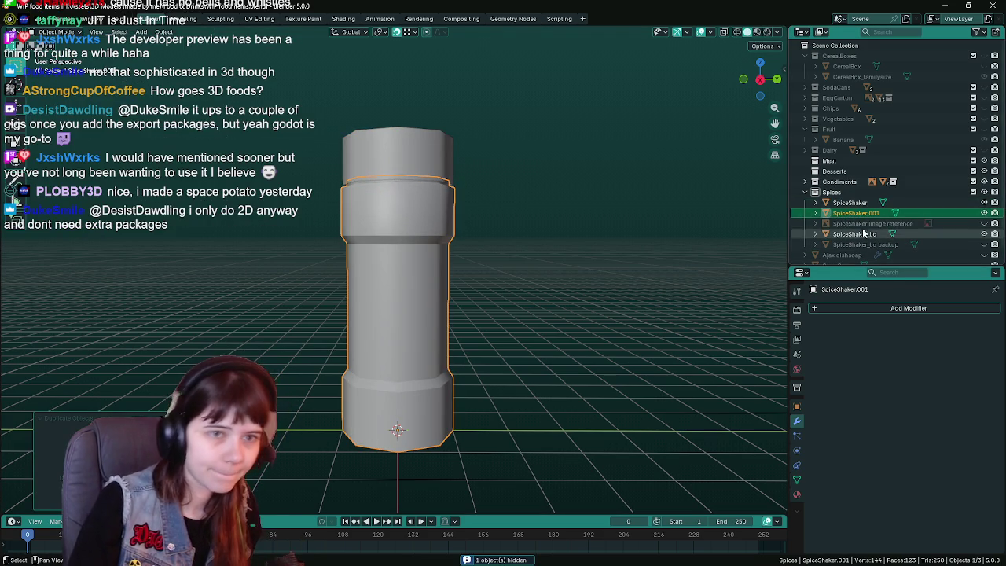
{"action": "scroll", "coordinate": [866, 232], "scroll_direction": "down", "scroll_amount": 1}
{"action": "double_click", "coordinate": [890, 208]}
{"action": "key", "text": "BackSpace"}
{"action": "key", "text": "BackSpace"}
{"action": "type", "text": "ackup"}
{"action": "key", "text": "Return"}
{"action": "key", "text": "h"}
Join the lid into the SpiceShaker body, save, and check the merged mesh in Edit Mode.
{"action": "left_click", "coordinate": [405, 226]}
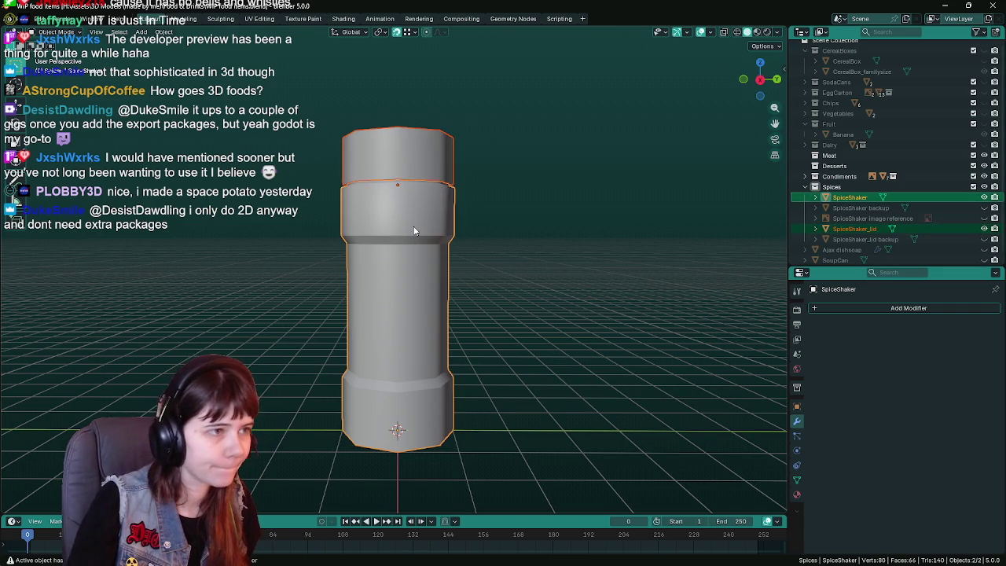
{"action": "key", "text": "ctrl+s"}
{"action": "key", "text": "Tab"}
{"action": "key", "text": "Tab"}
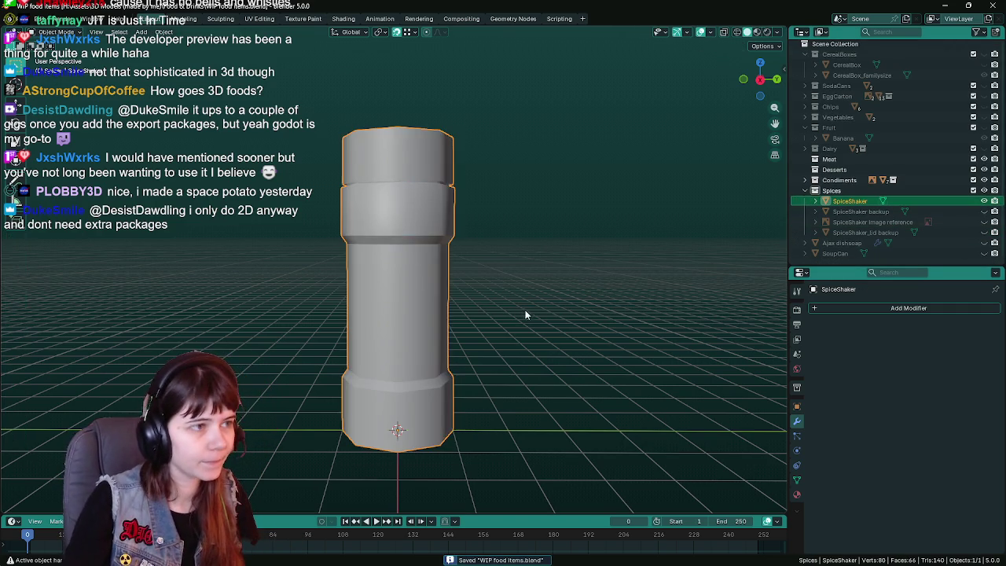
{"action": "left_click", "coordinate": [530, 292]}
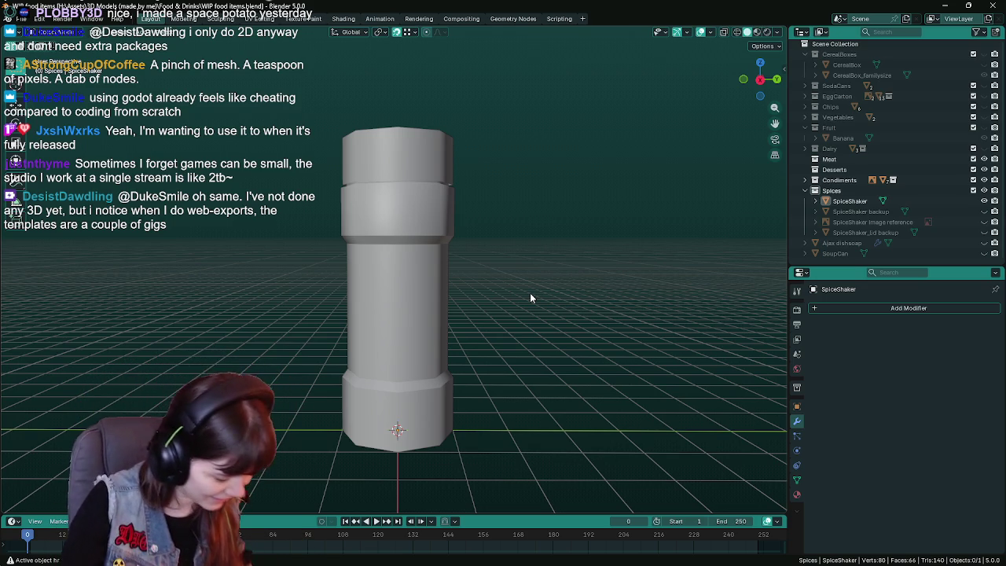
{"action": "scroll", "coordinate": [519, 288], "scroll_direction": "down", "scroll_amount": 1}
Save the file and create a new collection inside the Spices collection.
{"action": "key", "text": "ctrl+s"}
{"action": "scroll", "coordinate": [510, 279], "scroll_direction": "up", "scroll_amount": 1}
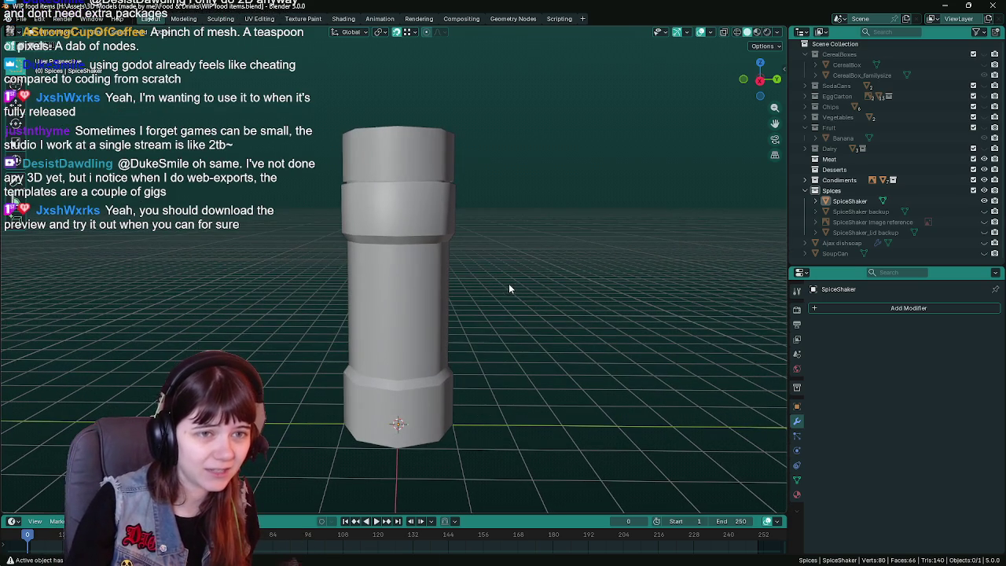
{"action": "left_click", "coordinate": [856, 202]}
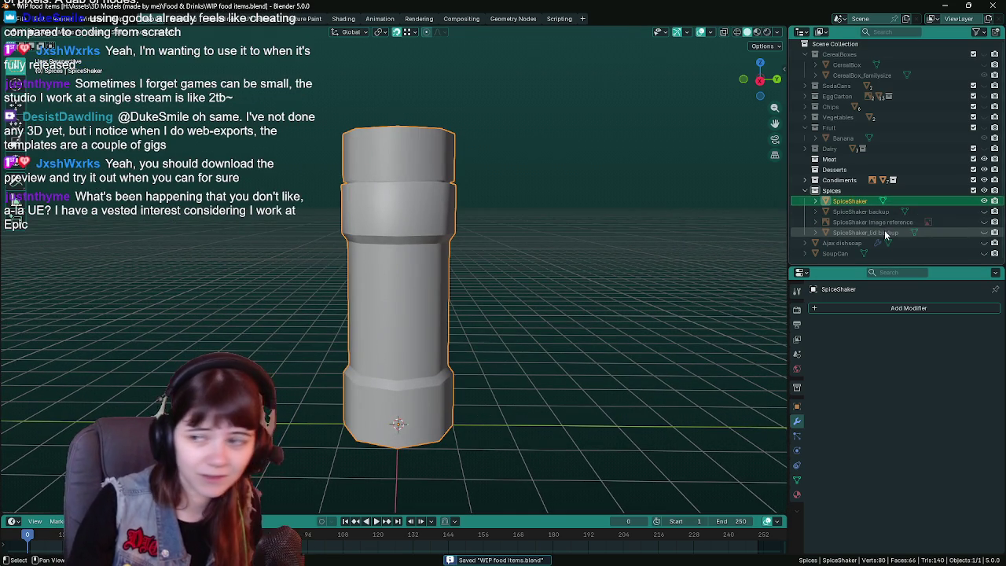
{"action": "right_click", "coordinate": [848, 191]}
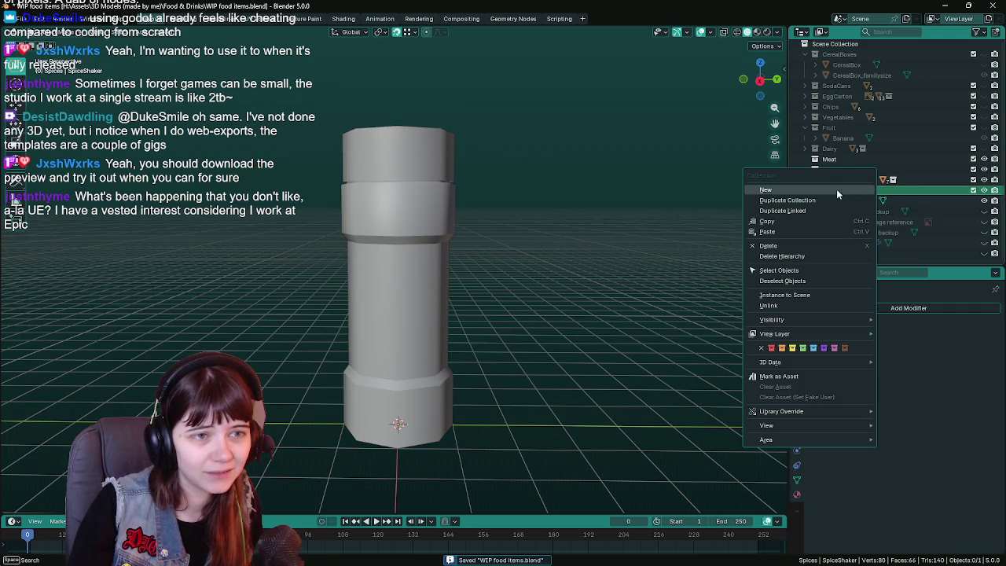
{"action": "left_click", "coordinate": [841, 190]}
Name the new collection 'backup' and move the three backup objects into it.
{"action": "double_click", "coordinate": [857, 202]}
{"action": "type", "text": "S"}
{"action": "type", "text": "ackup"}
{"action": "key", "text": "Return"}
{"action": "left_click", "coordinate": [861, 218]}
{"action": "left_click", "coordinate": [861, 239], "text": "shift"}
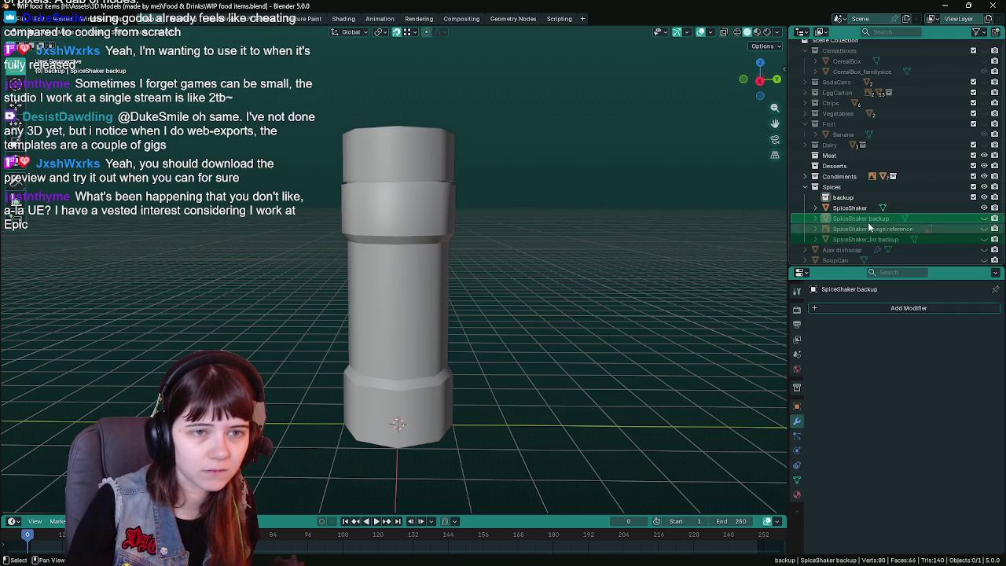
{"action": "left_click_drag", "start_coordinate": [861, 239], "coordinate": [868, 196]}
Briefly show and re-hide the SpiceShaker image reference, collapse 'backup', and save.
{"action": "left_click", "coordinate": [995, 219]}
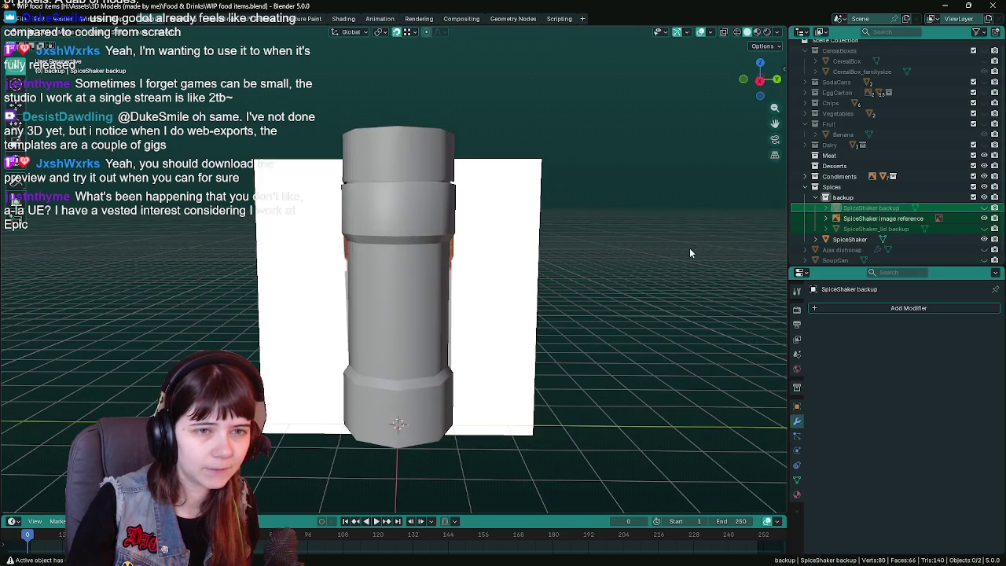
{"action": "left_click", "coordinate": [983, 219]}
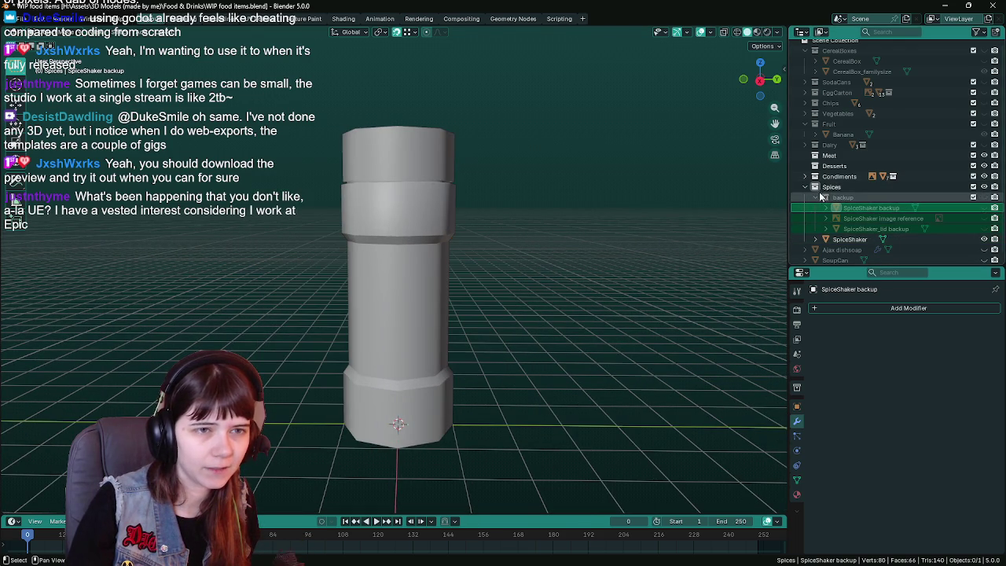
{"action": "left_click", "coordinate": [815, 197]}
{"action": "key", "text": "ctrl+s"}
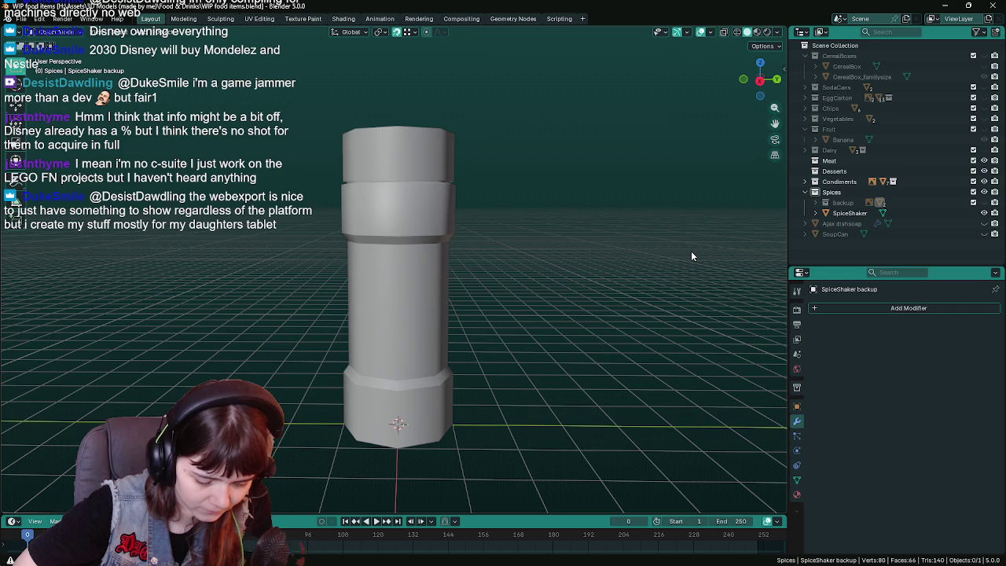
{"action": "key", "text": "ctrl+b"}
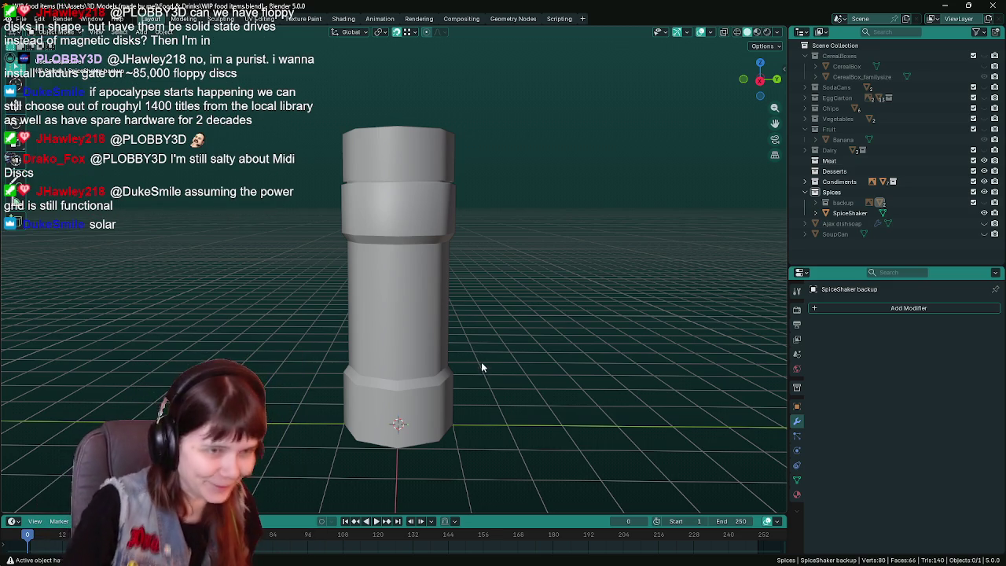
Save WIP food items.blend, inspect the shaker from a lower angle, and save again.
{"action": "key", "text": "ctrl+s"}
{"action": "left_click", "coordinate": [428, 313]}
{"action": "left_click", "coordinate": [532, 288]}
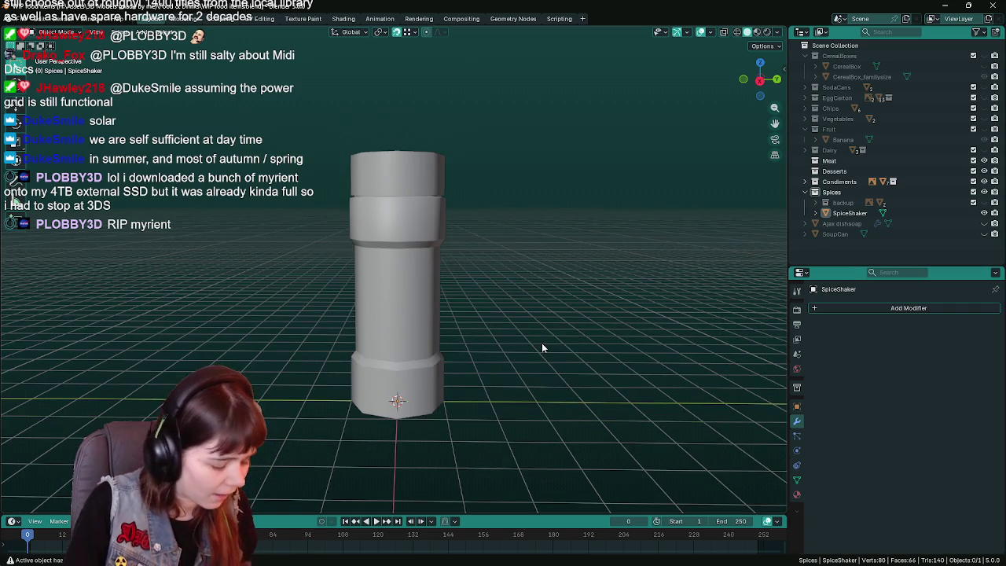
{"action": "key", "text": "a"}
{"action": "middle_click_drag", "start_coordinate": [525, 307], "coordinate": [505, 316]}
{"action": "key", "text": "alt+a"}
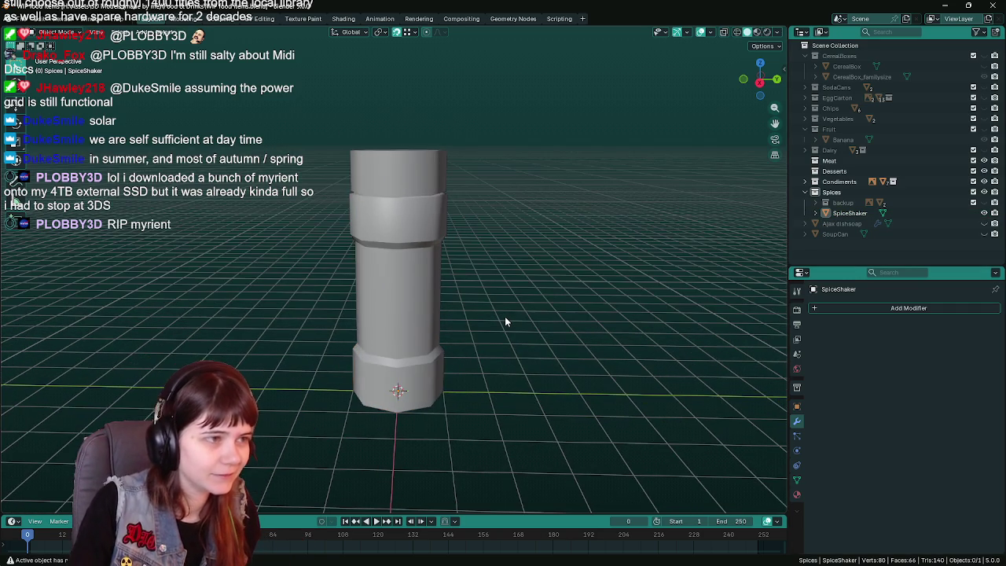
{"action": "key", "text": "ctrl+s"}
Zoom in to look down on the shaker, then close Blender.
{"action": "scroll", "coordinate": [499, 303], "scroll_direction": "up", "scroll_amount": 1}
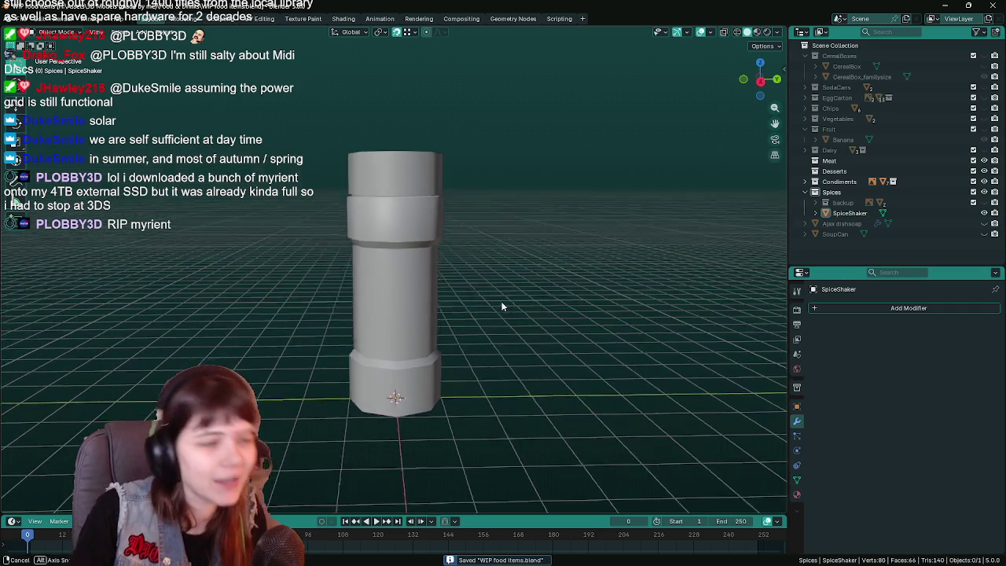
{"action": "scroll", "coordinate": [509, 304], "scroll_direction": "up", "scroll_amount": 1}
{"action": "middle_click_drag", "start_coordinate": [510, 304], "coordinate": [498, 311]}
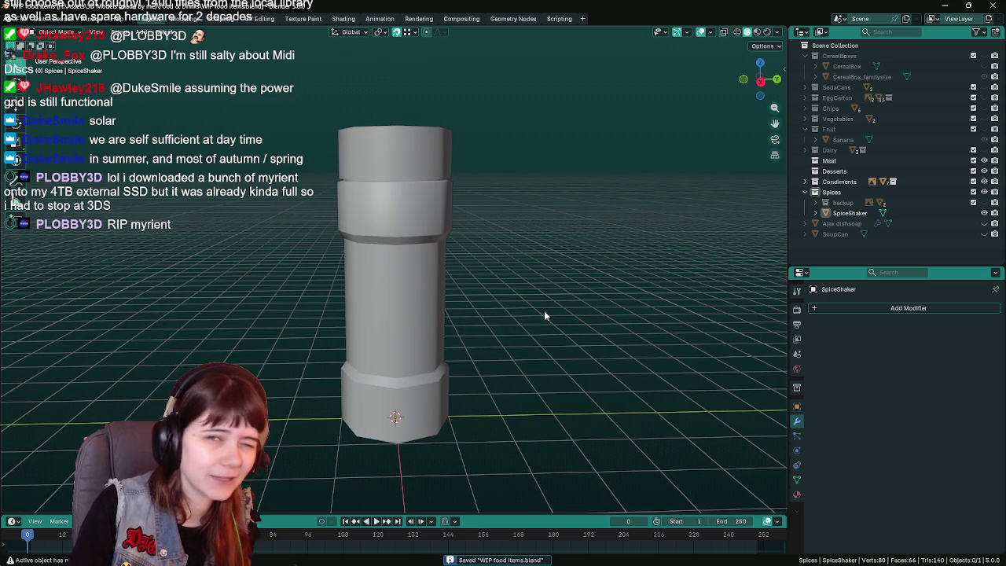
{"action": "left_click", "coordinate": [989, 5]}
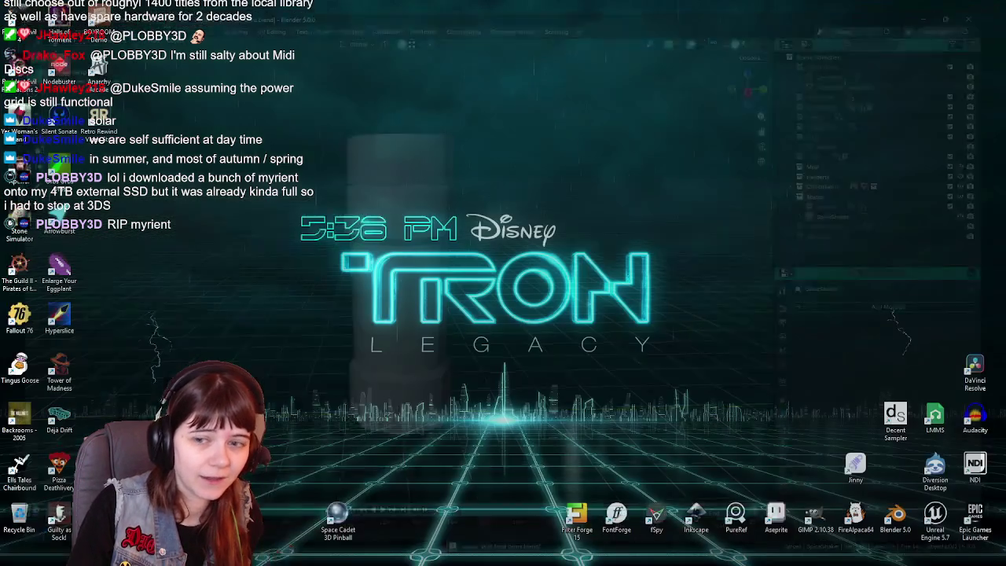